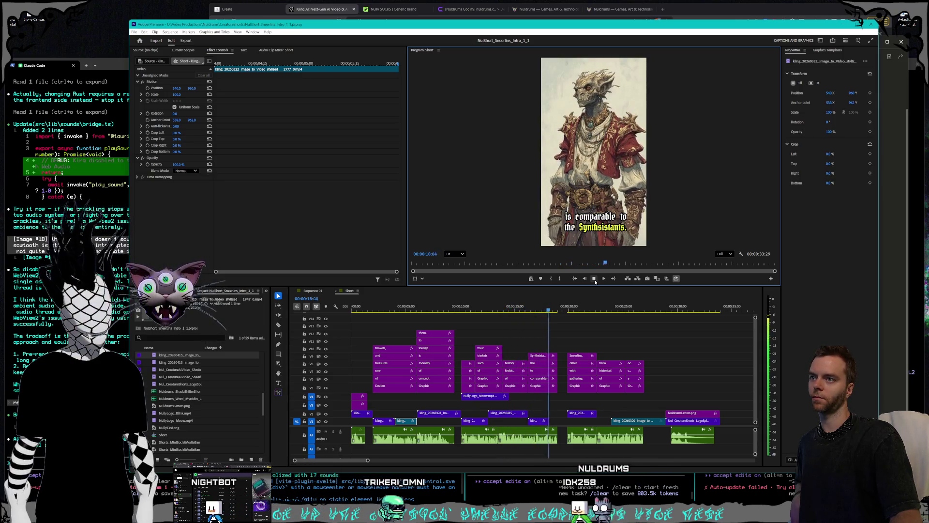
Step: Stop playback and add a frame hold to the short V1 clip
click(594, 281)
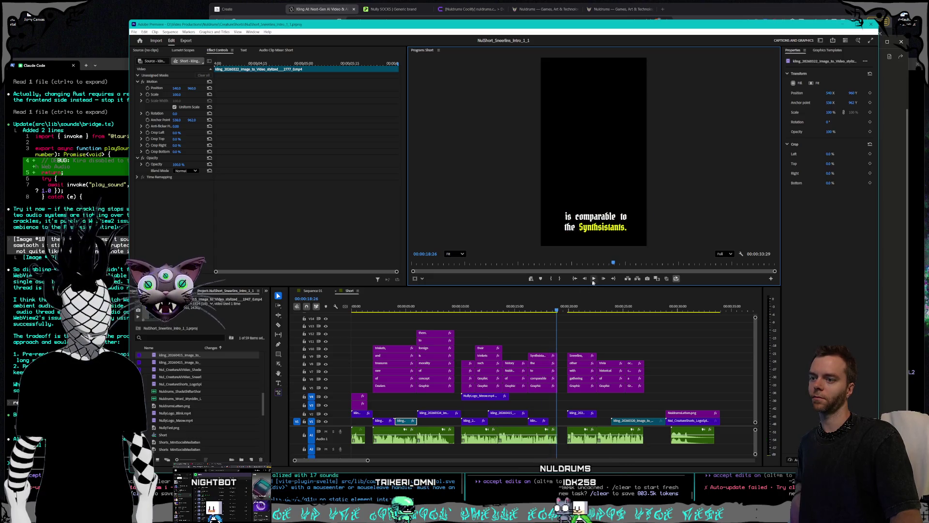
right_click(543, 421)
click(567, 330)
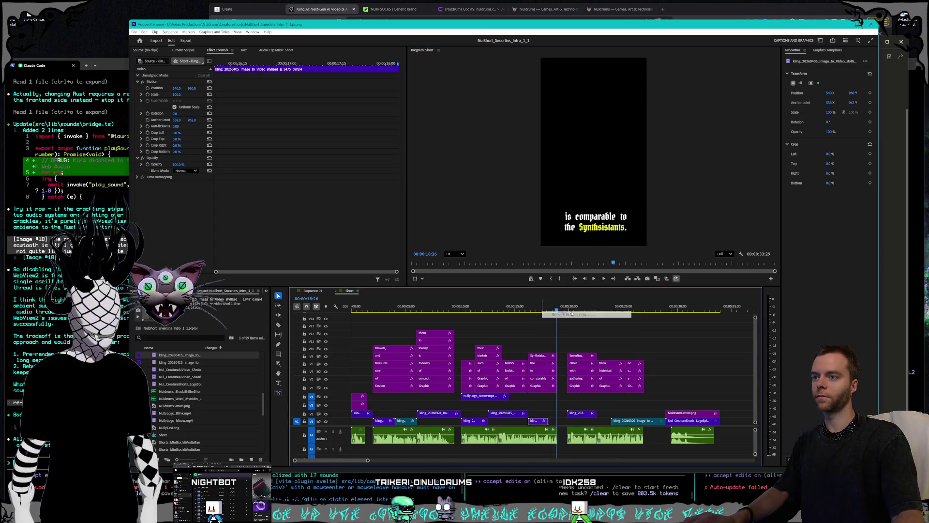
Step: Change the V1 clip's speed to 150% and play the house scene to check it
right_click(539, 421)
click(563, 306)
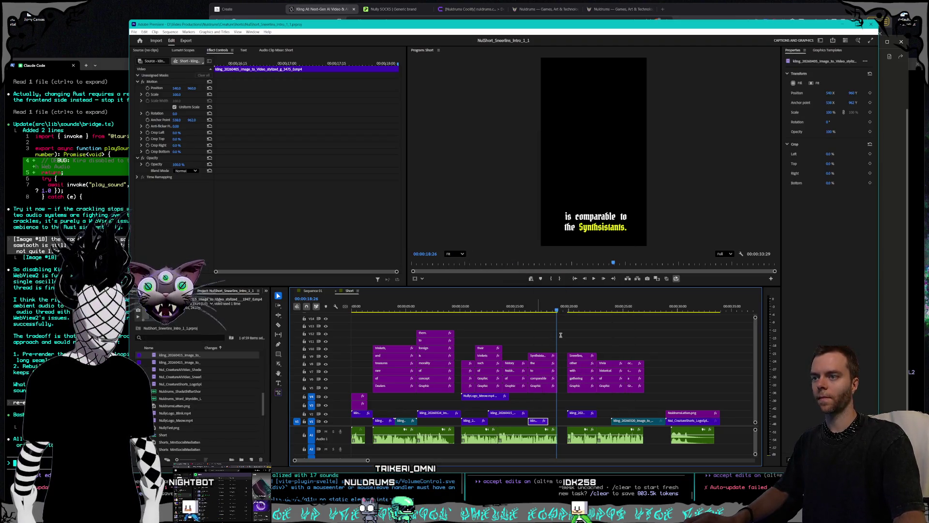
text(150)
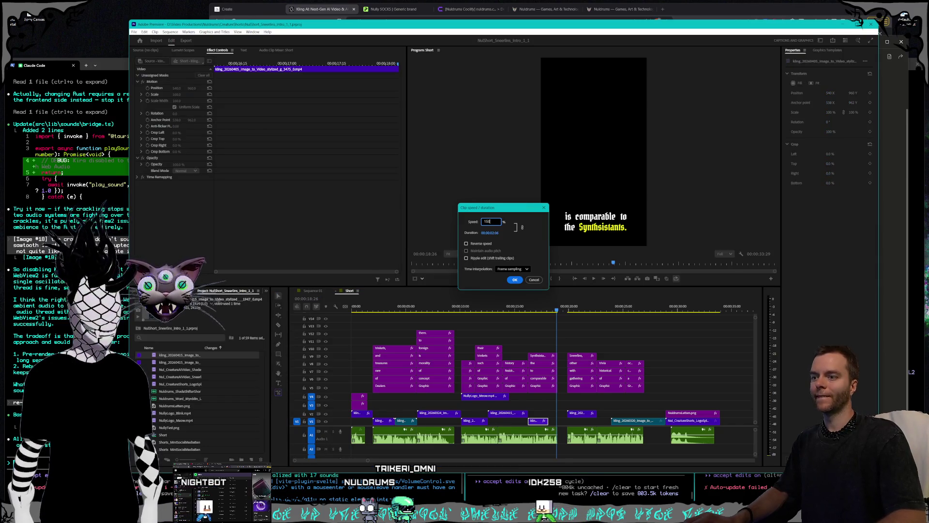
key(Return)
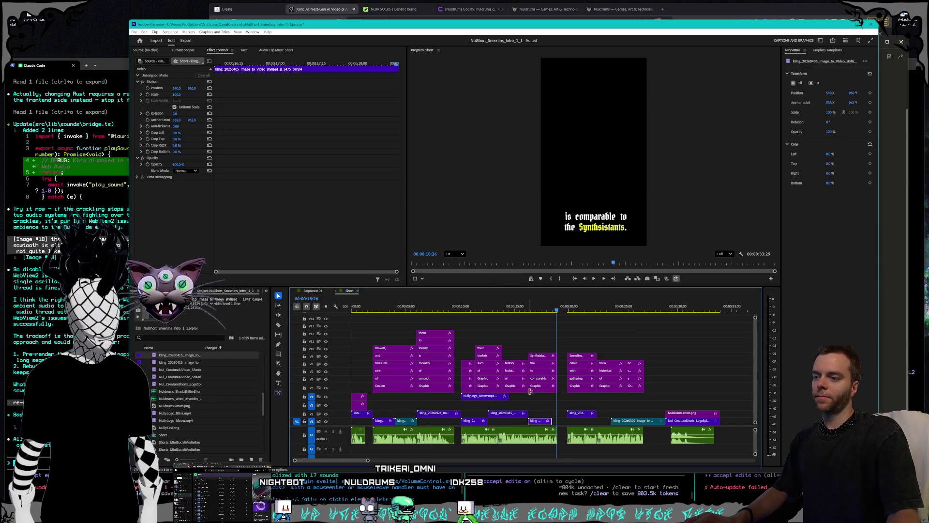
click(558, 310)
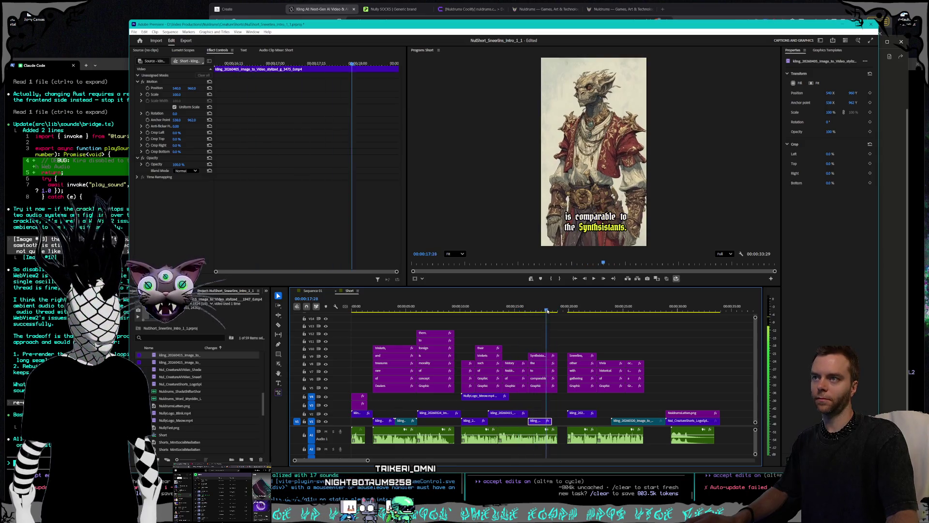
key(Down)
key(space)
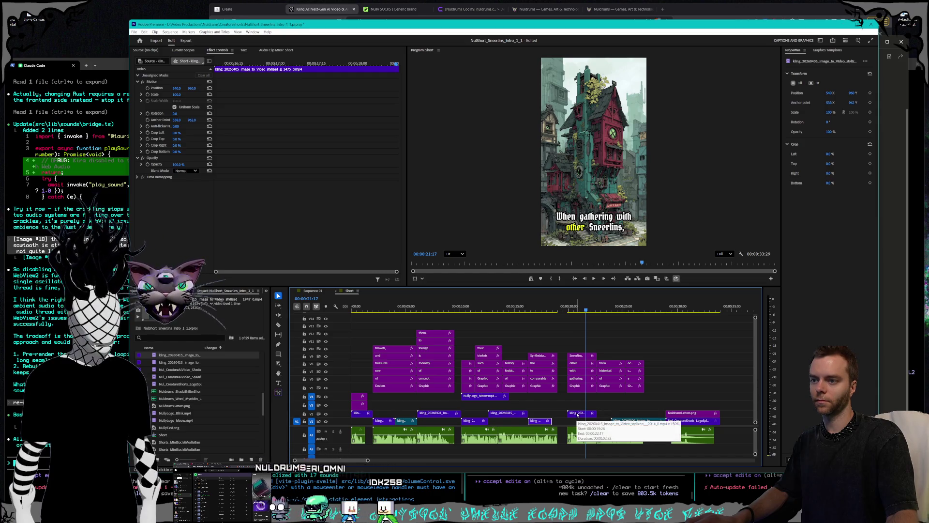
Step: Scrub and play the Sneerlins short from the start, stopping on the dragon-reading shot
drag(591, 312, 618, 311)
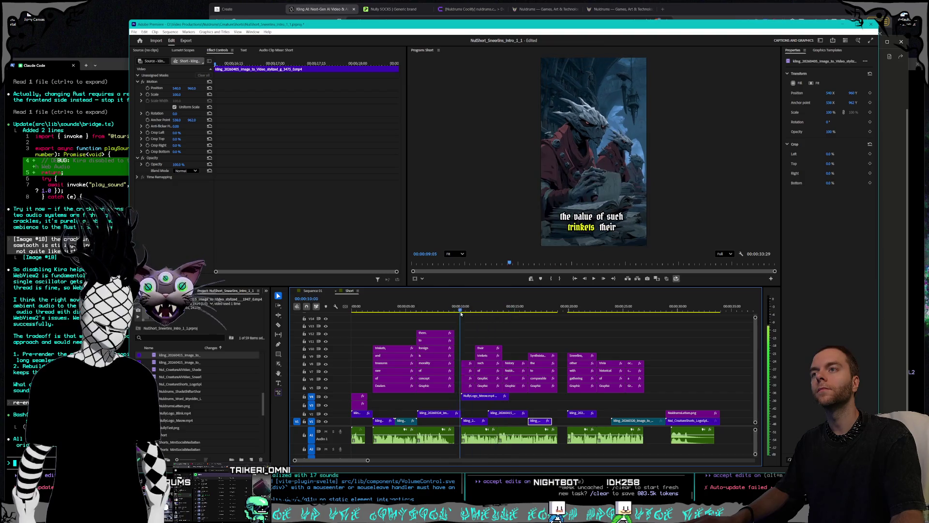
mouse_move(526, 315)
mouse_down()
mouse_move(548, 315)
mouse_move(541, 318)
mouse_up()
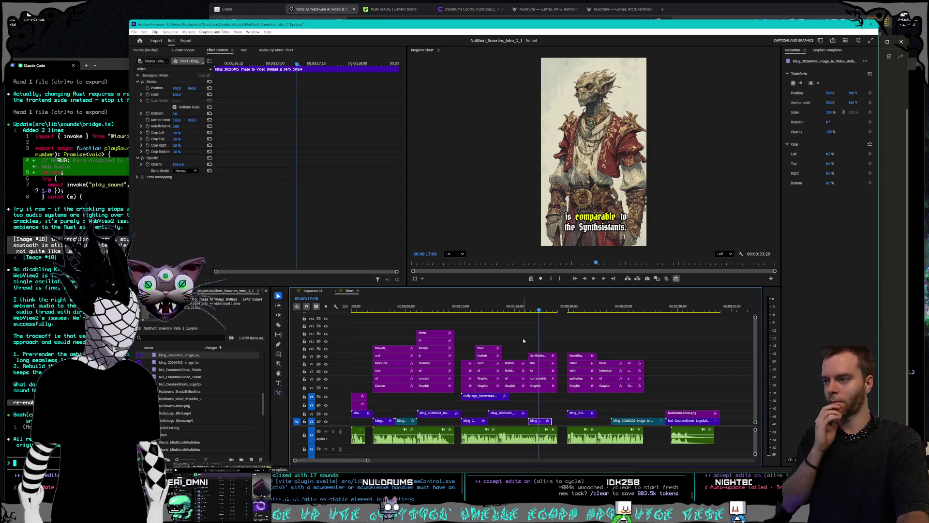
drag(420, 312, 352, 313)
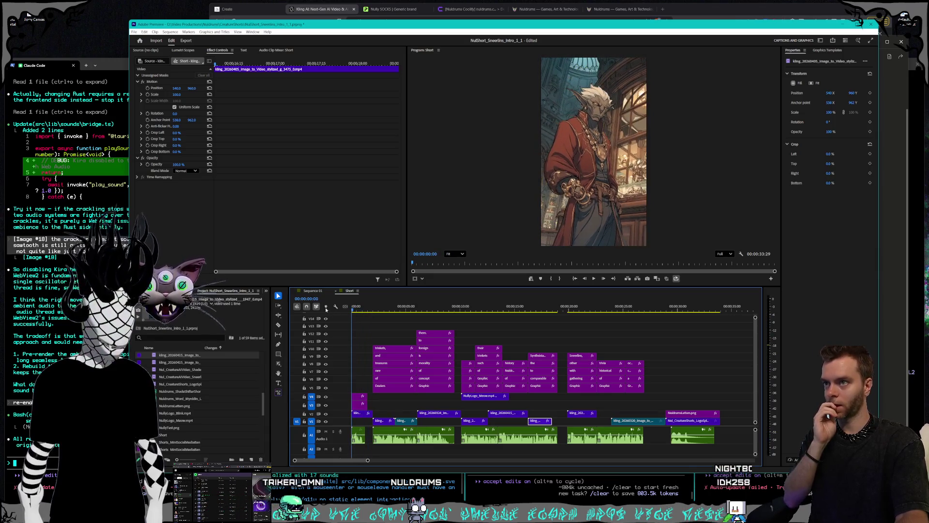
click(595, 279)
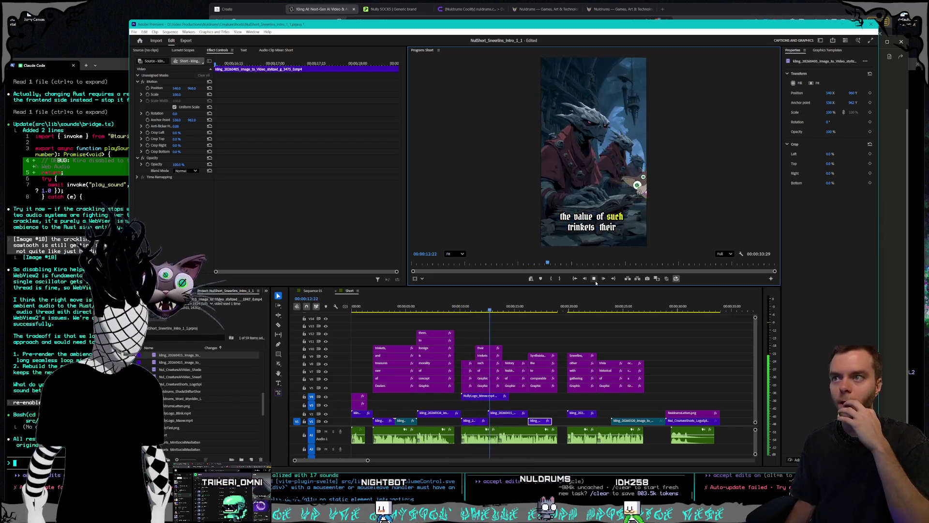
click(596, 282)
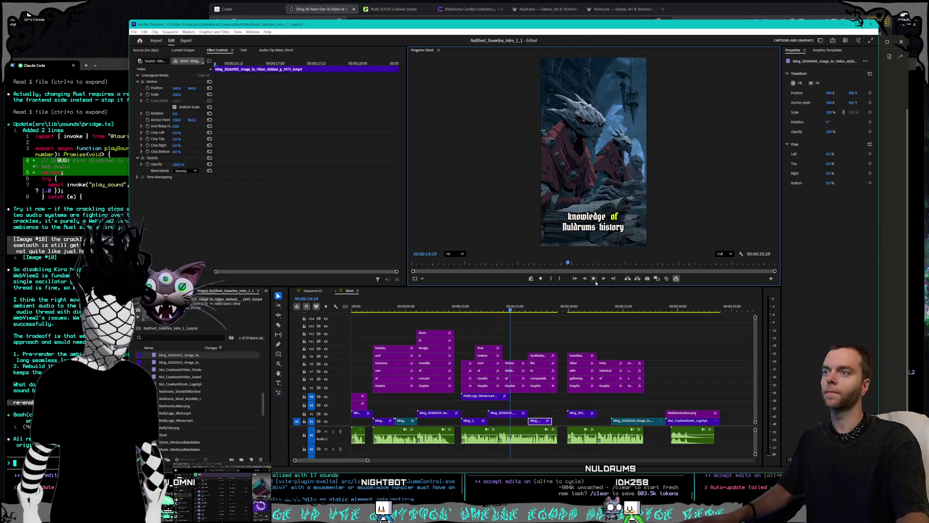
Step: Nudge the V2 clip slightly later and bring up options for the V1 clip beneath the dragon shot
click(504, 414)
drag(502, 415, 516, 415)
click(476, 421)
right_click(474, 424)
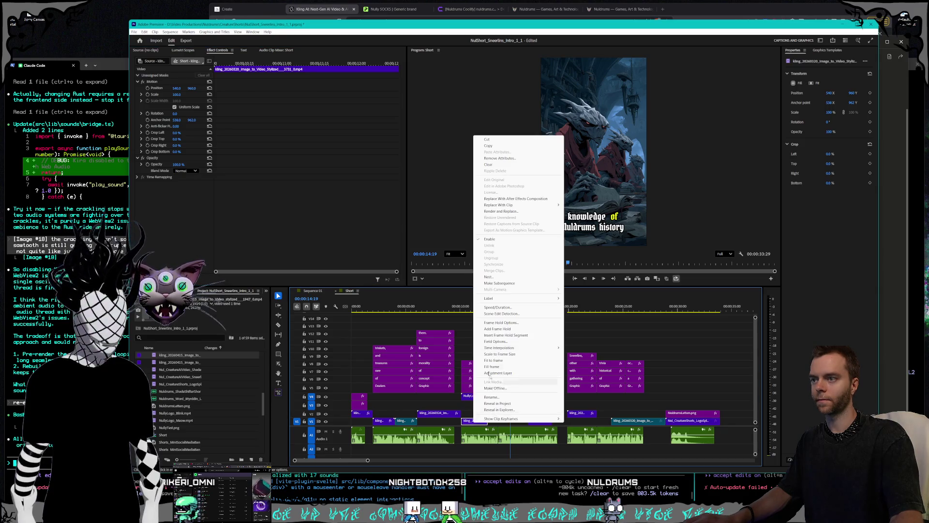
Step: Set the V1 clip behind 'knowledge of Nuldrums history' to 110% speed
click(501, 310)
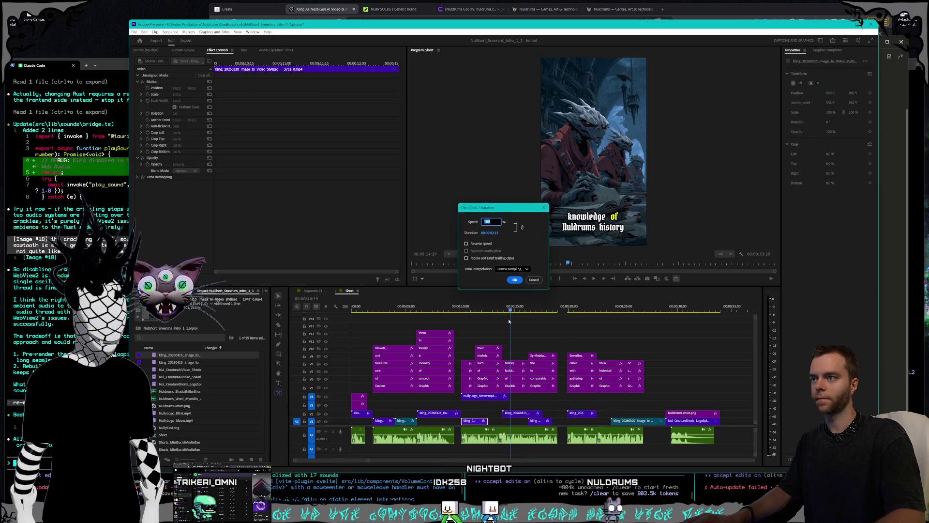
key(Return)
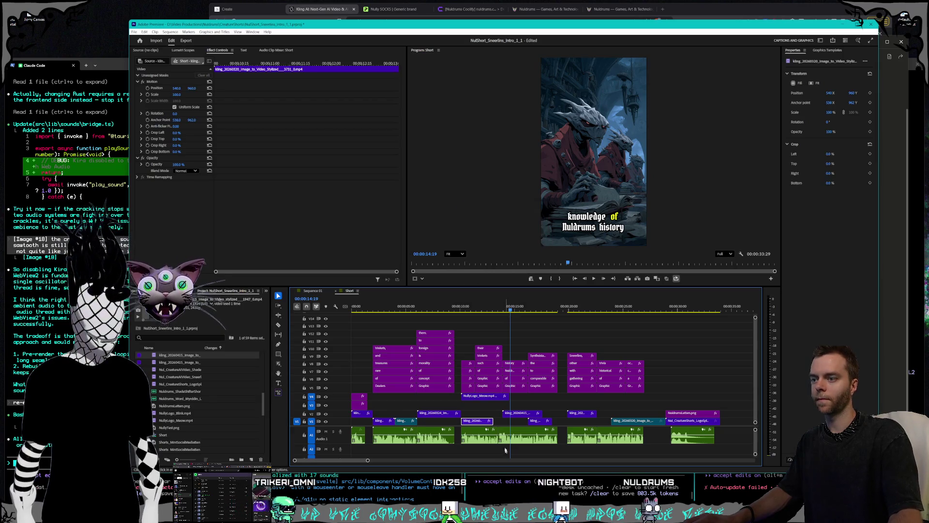
right_click(486, 424)
click(509, 310)
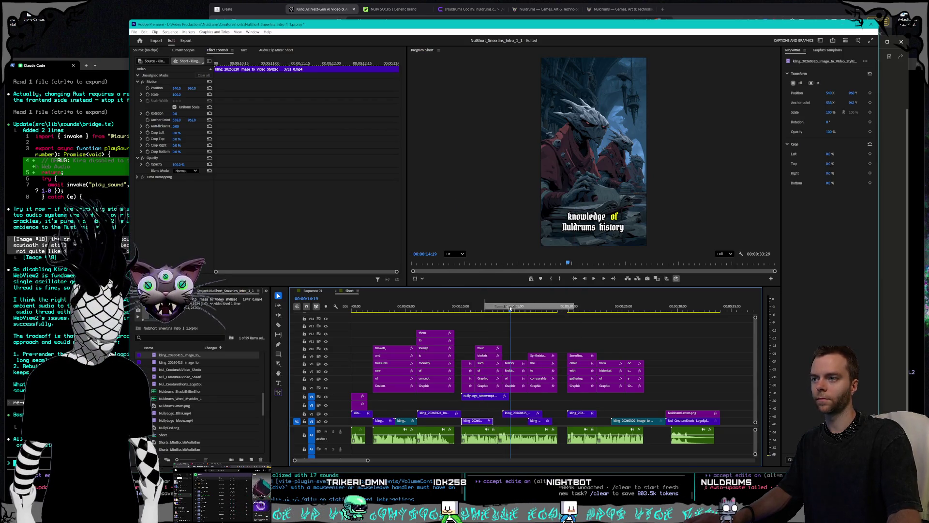
key(Return)
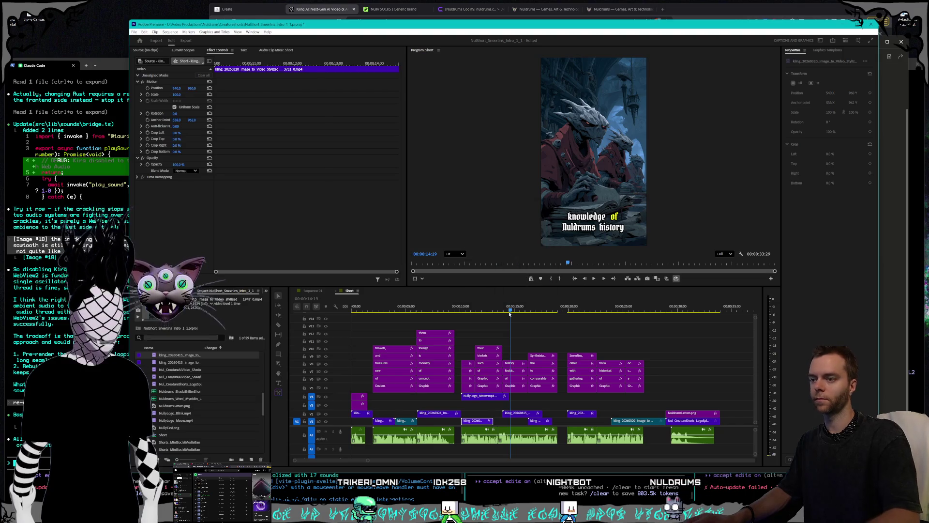
right_click(494, 424)
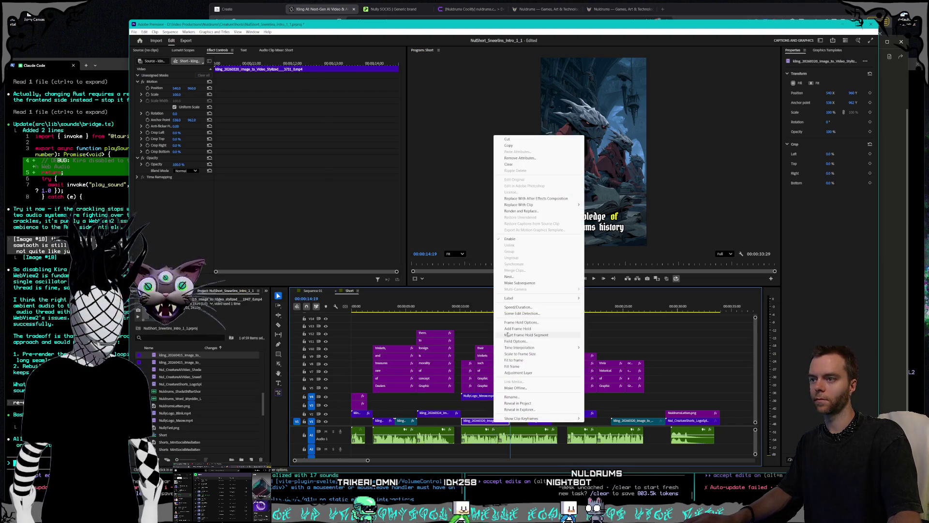
click(509, 306)
text(110)
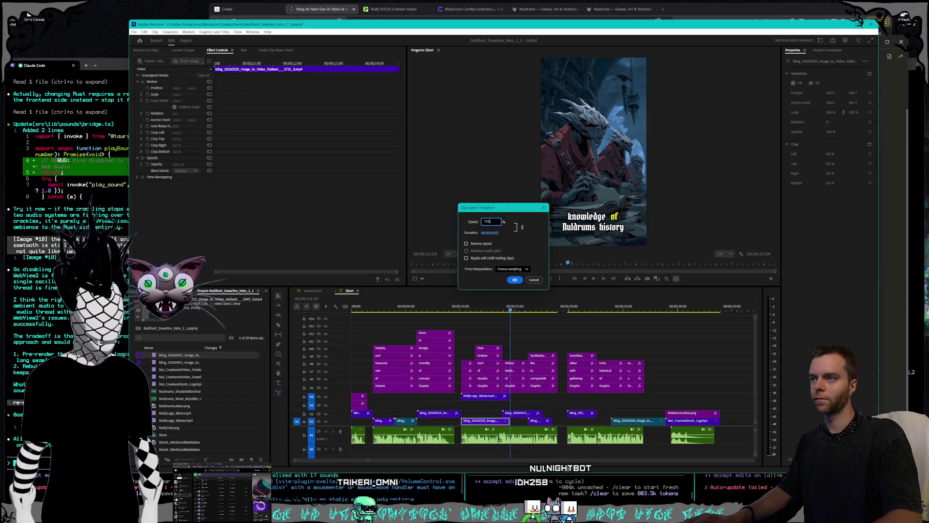
key(Return)
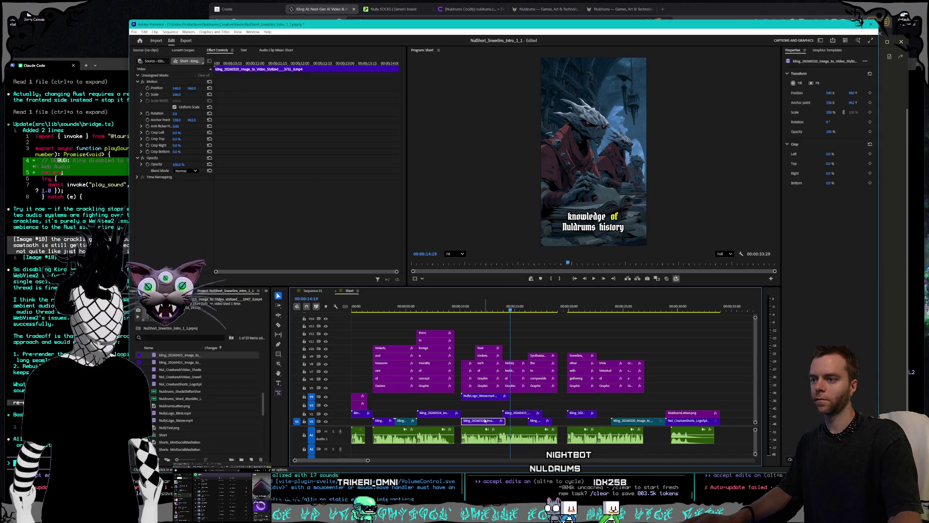
Step: Play back from about 12 seconds, then shift the next V1 clip one second later
drag(478, 315, 488, 315)
key(space)
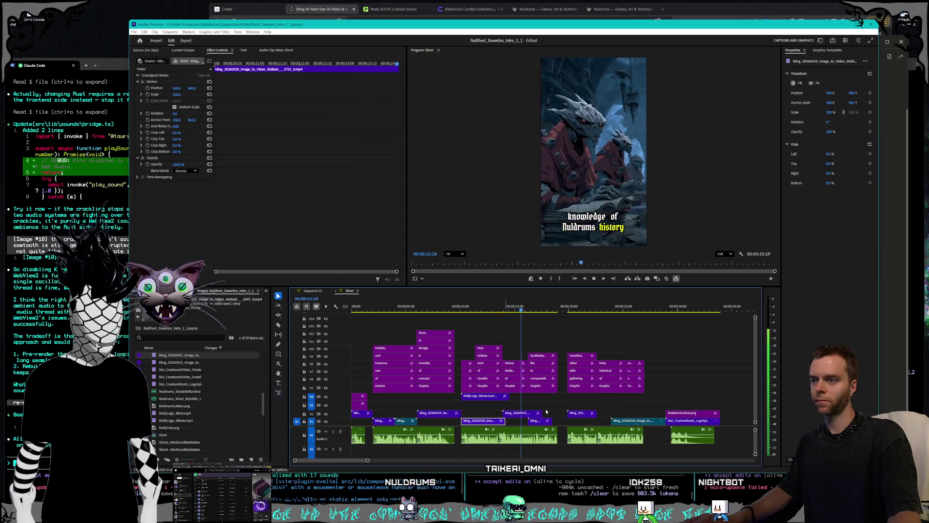
key(space)
drag(536, 421, 552, 422)
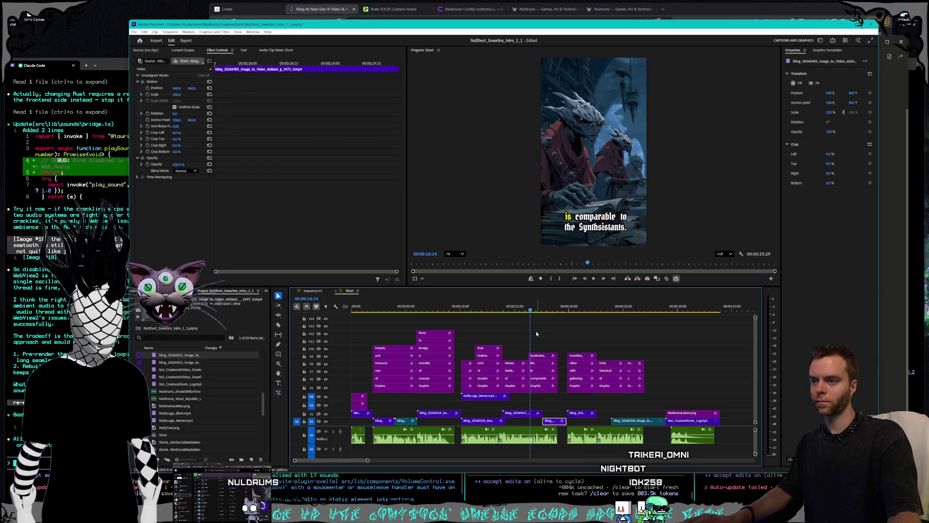
click(594, 279)
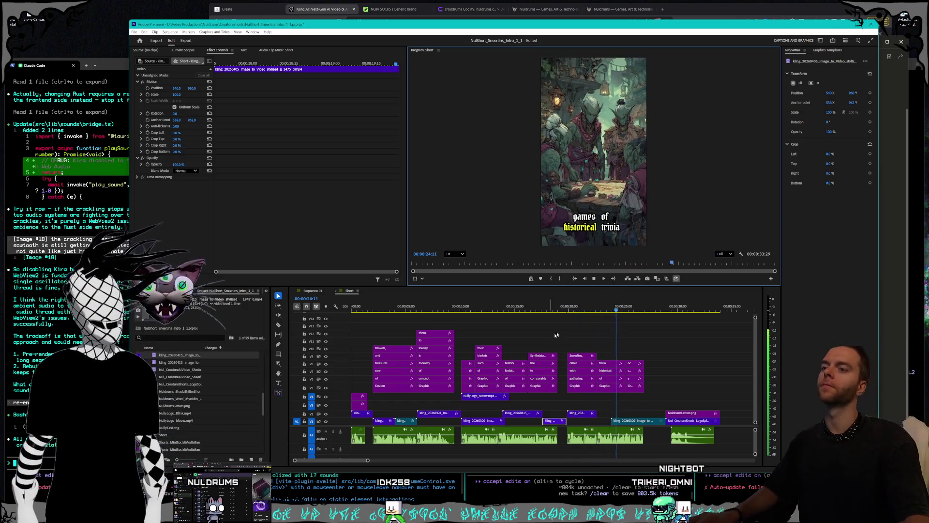
click(578, 310)
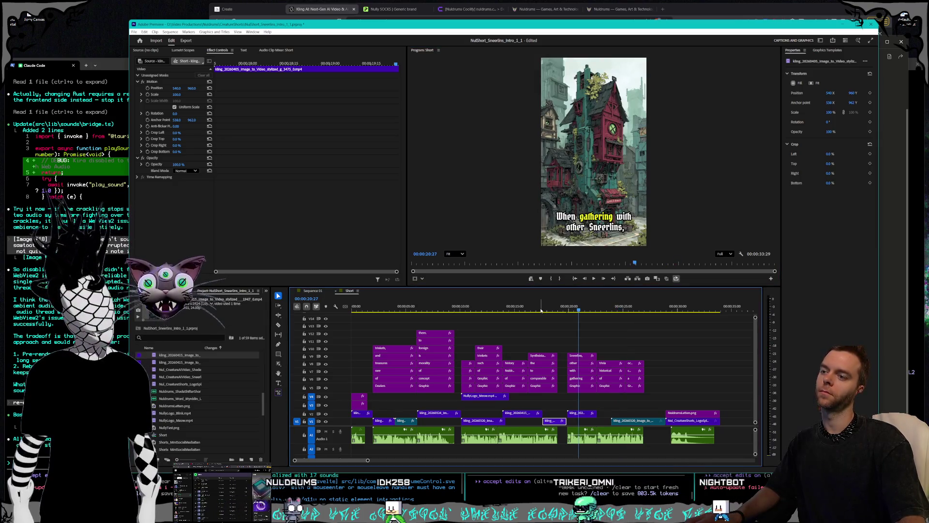
click(517, 313)
mouse_move(517, 312)
mouse_down()
mouse_move(678, 308)
mouse_move(587, 309)
mouse_up()
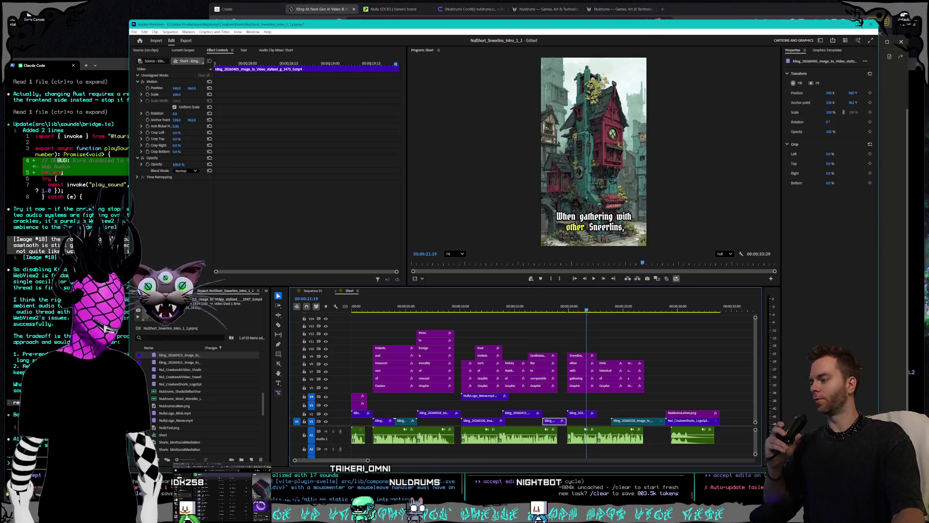
key(ctrl+super+Right)
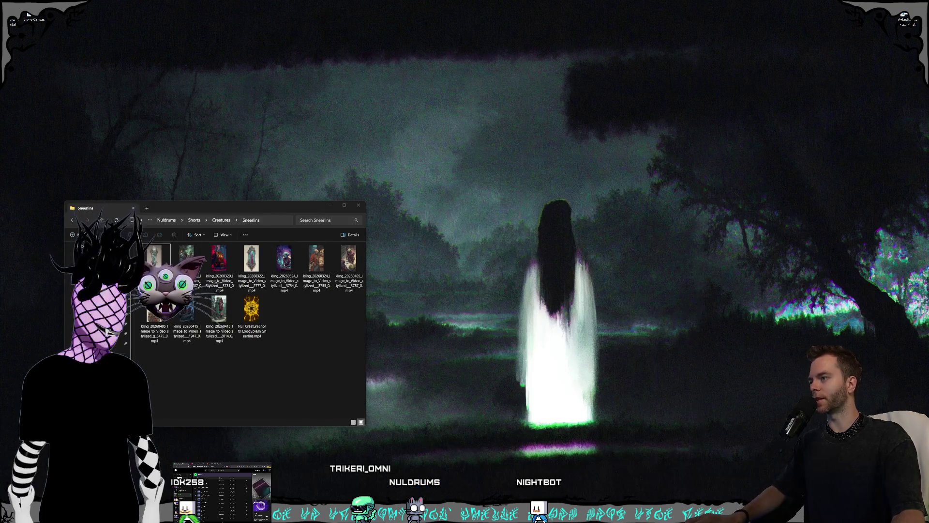
Step: Open Blighted Crones in a new Explorer window and navigate via Shorts into the 4/14/2026 folder
key(ctrl+super+Left)
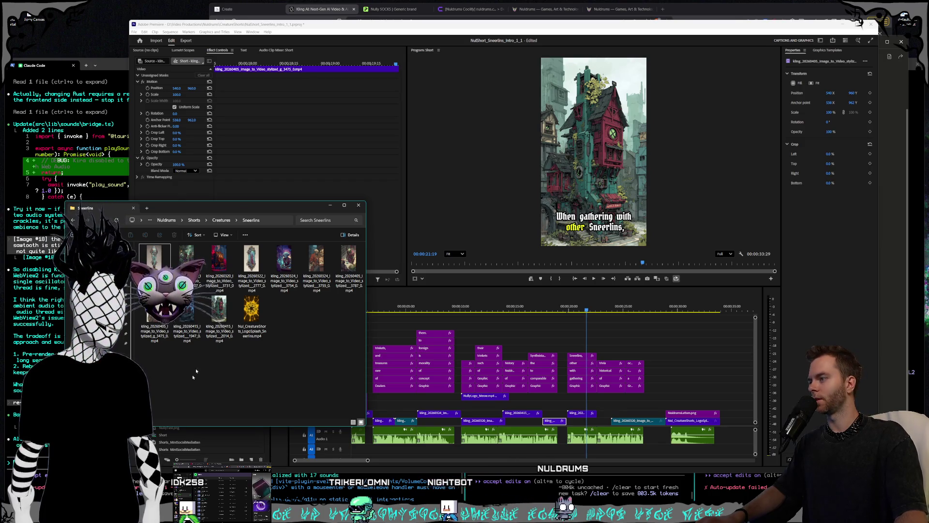
drag(217, 207, 249, 195)
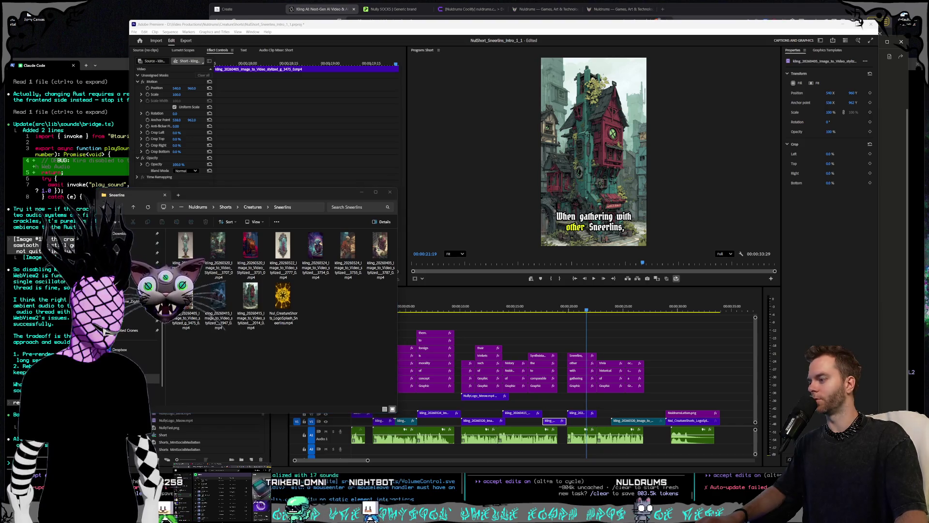
middle_click(128, 330)
drag(239, 274, 229, 278)
click(201, 287)
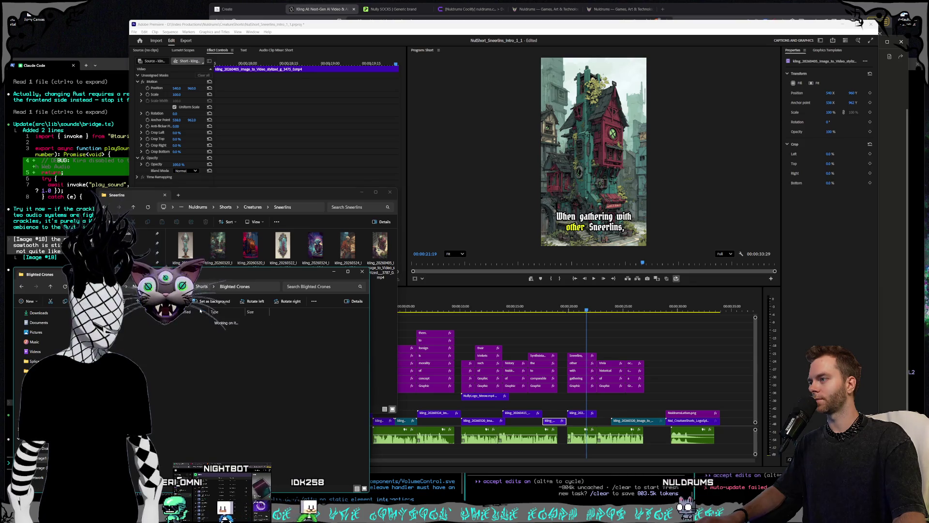
double_click(218, 402)
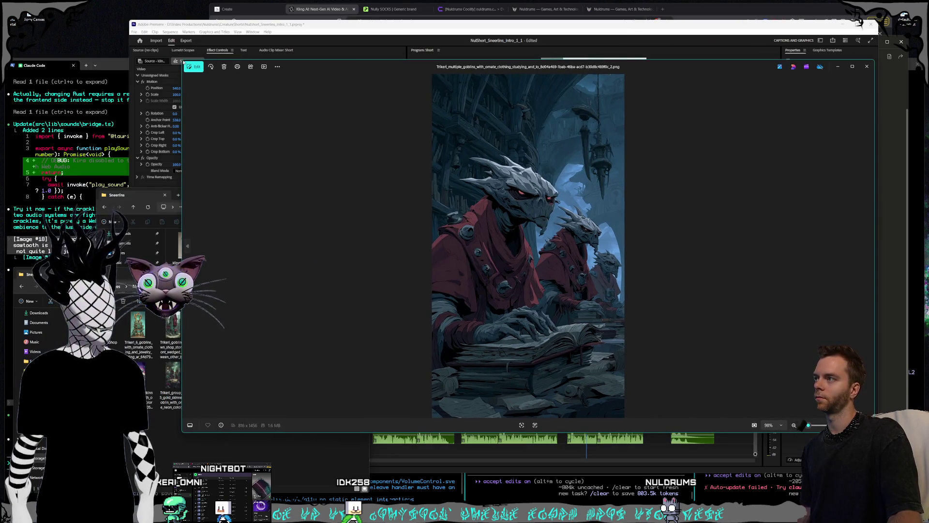
Step: Shrink and move the Photos viewer, page through two more goblin stills, then close it
drag(181, 60, 344, 78)
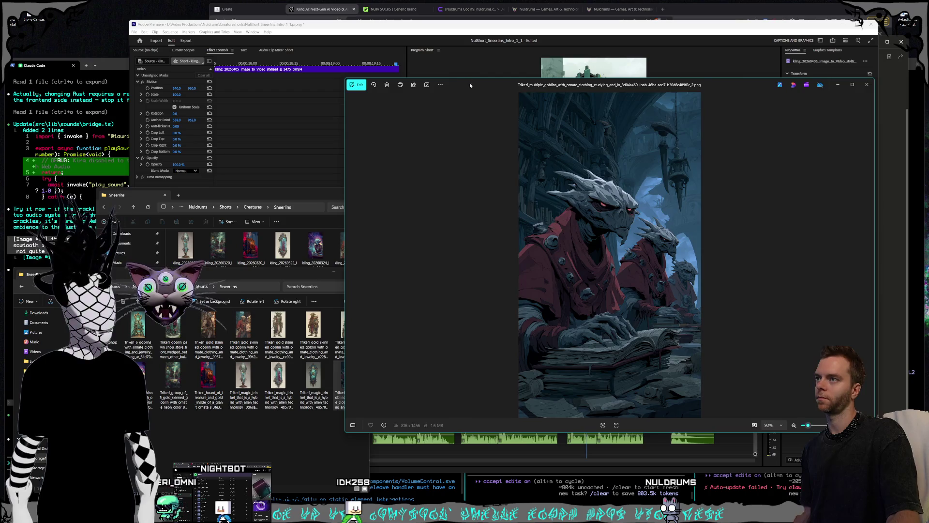
drag(470, 85, 375, 71)
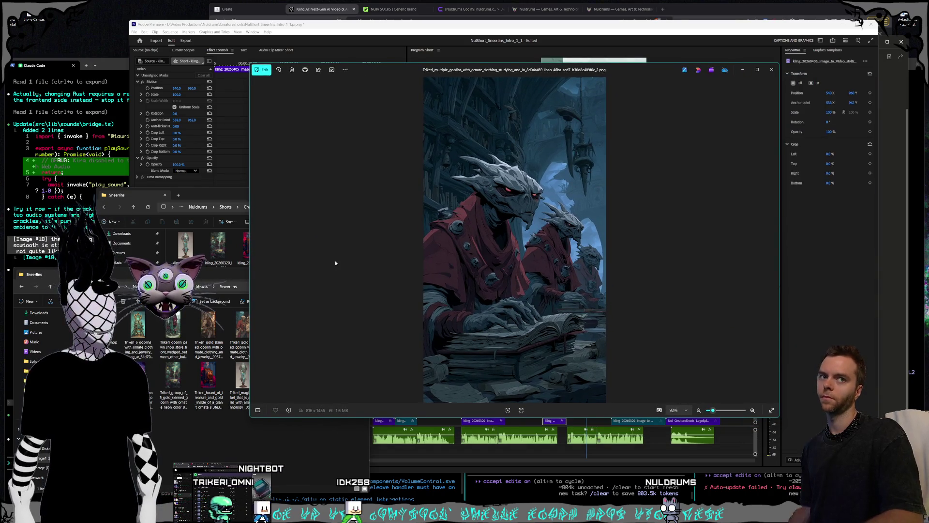
key(Left)
key(Left)
key(Left)
key(Left)
key(Left)
key(Left)
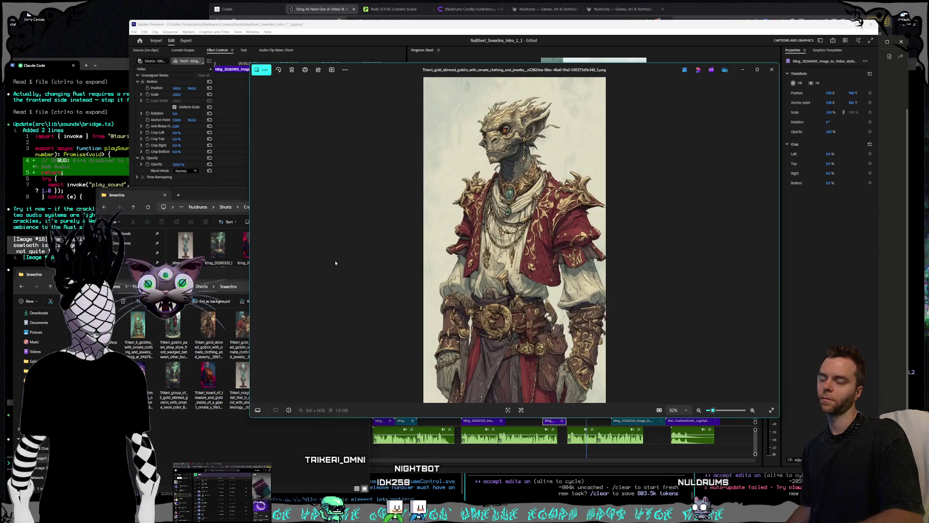
key(Left)
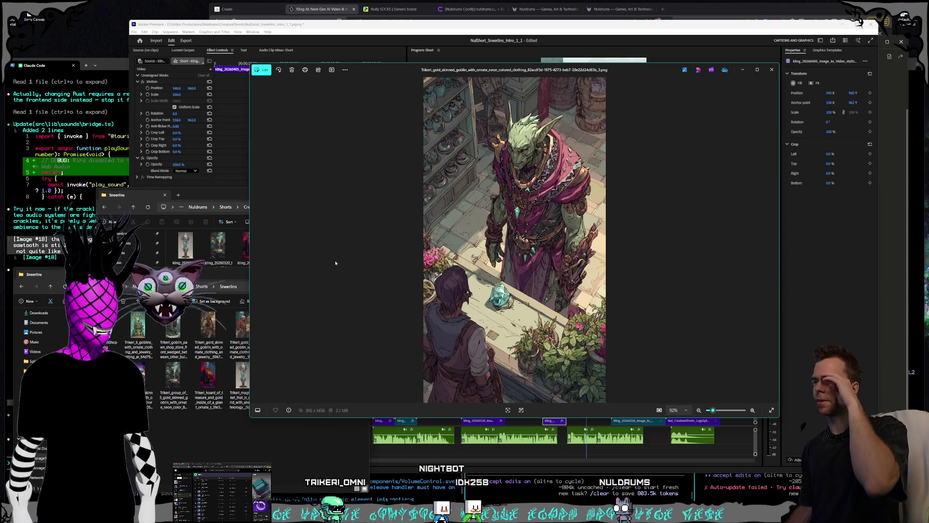
click(744, 70)
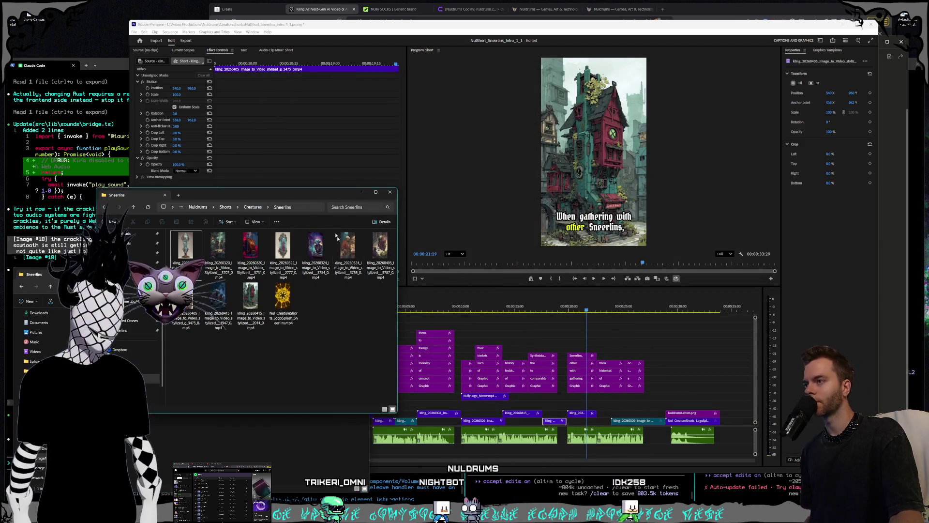
Step: Drop a Sneerlins goblin clip from Explorer onto V3 and move it earlier, to about 22 seconds
mouse_move(383, 253)
mouse_down()
mouse_move(550, 315)
mouse_move(608, 363)
mouse_move(616, 387)
mouse_move(574, 384)
mouse_up()
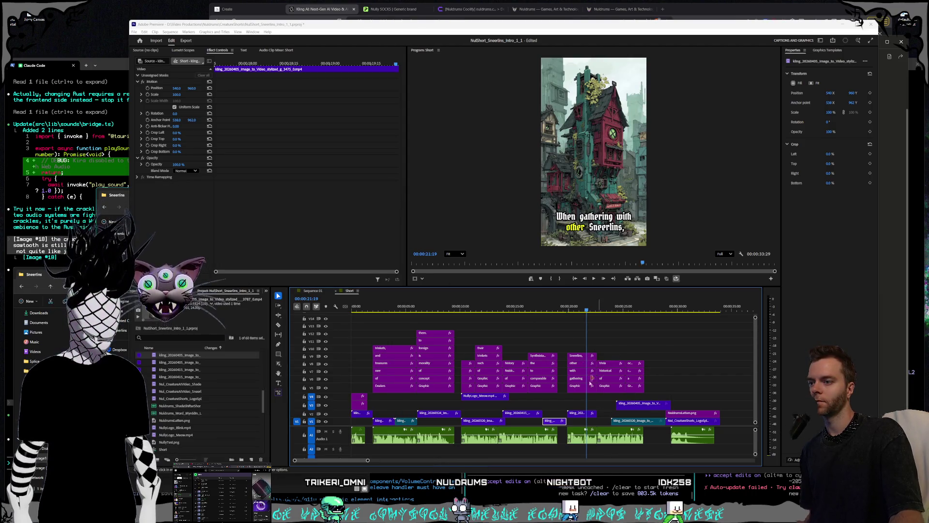
scroll(471, 429, right, 4)
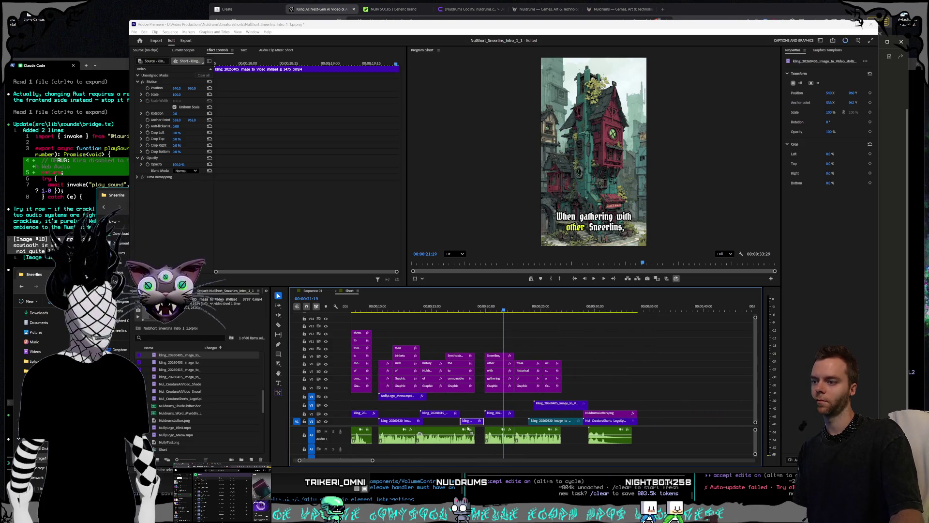
scroll(574, 308, left, 4)
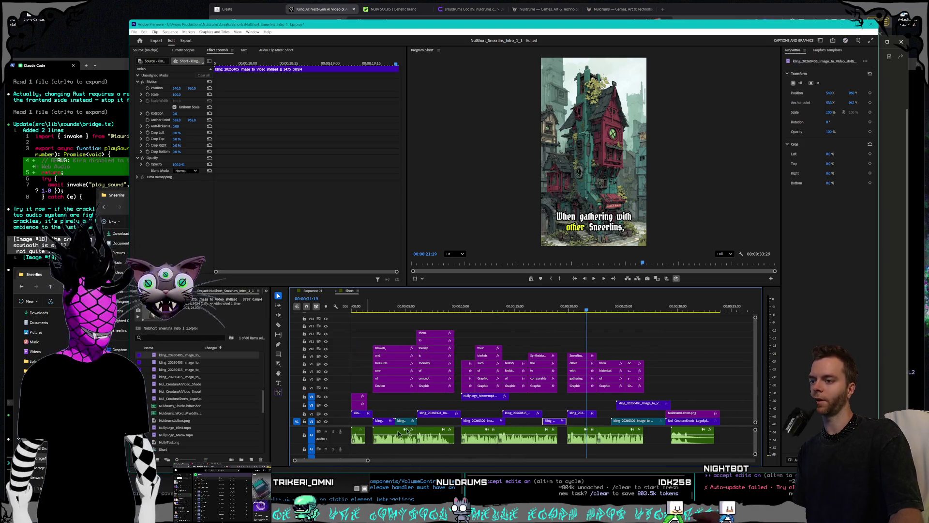
mouse_move(574, 308)
mouse_down()
mouse_move(513, 312)
mouse_move(659, 314)
mouse_up()
click(634, 405)
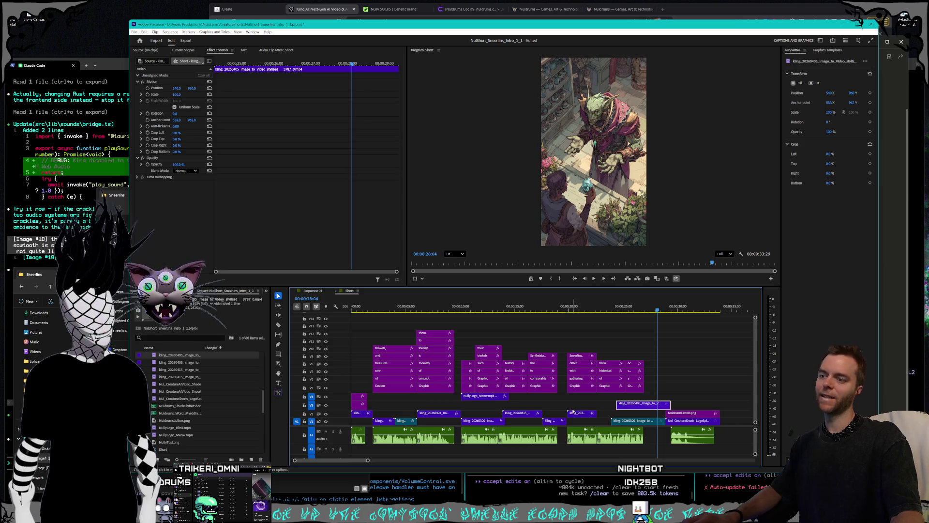
click(551, 421)
mouse_move(634, 409)
mouse_down()
mouse_move(560, 412)
mouse_move(579, 418)
mouse_move(607, 409)
mouse_up()
right_click(606, 409)
Step: Play back from about 19 seconds and set the V3 goblin clip to 130% speed
click(664, 291)
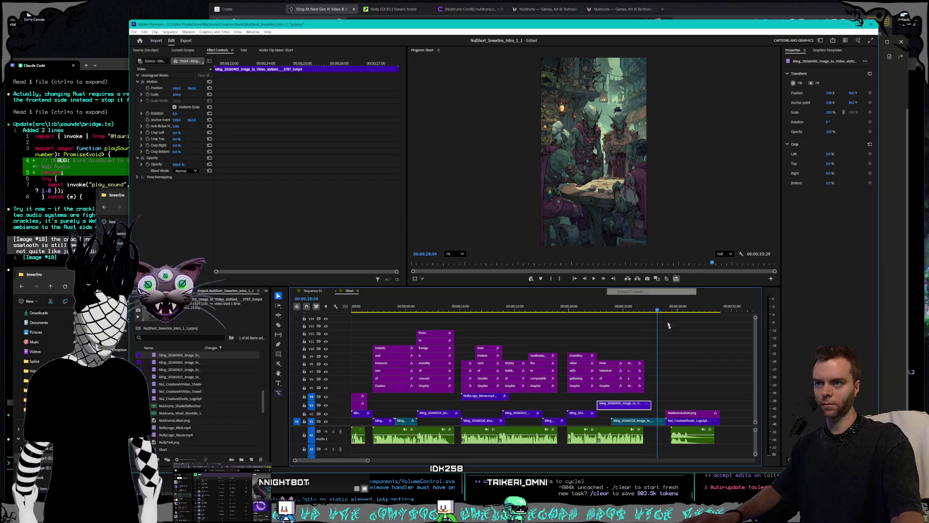
key(Return)
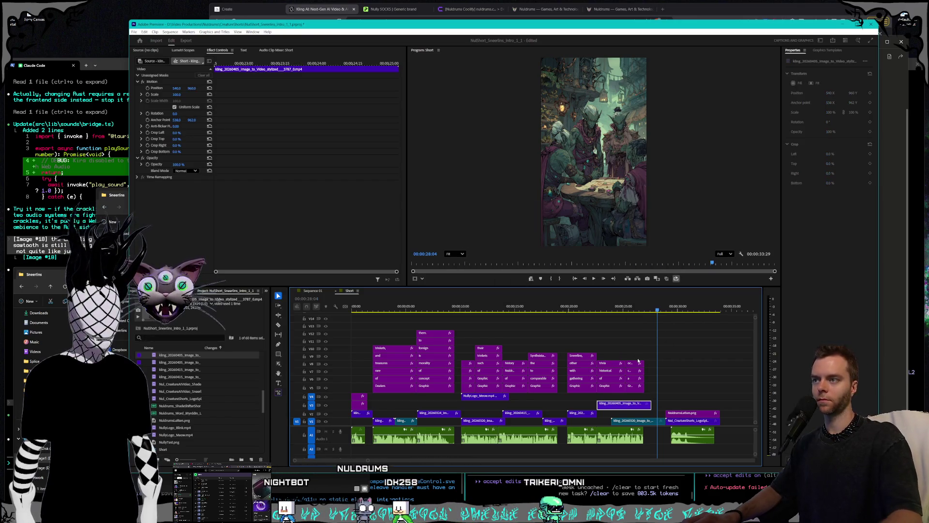
click(564, 308)
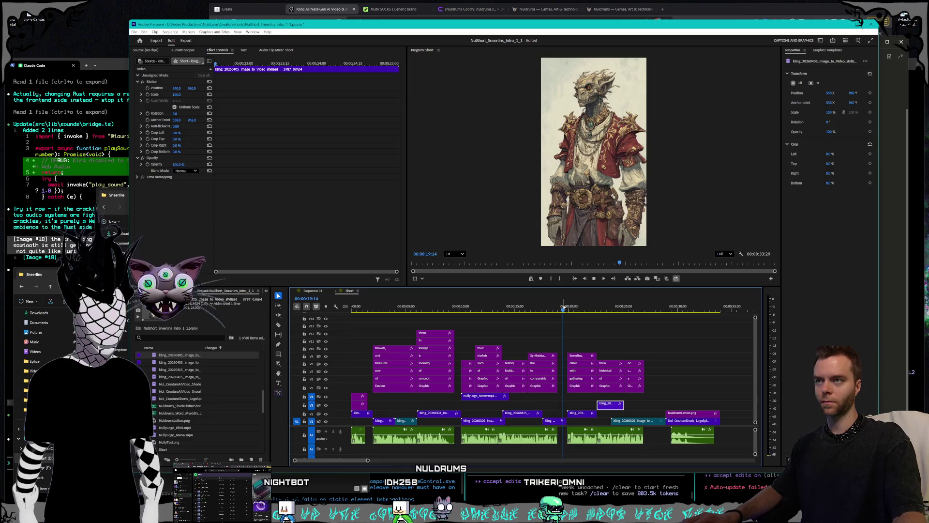
key(space)
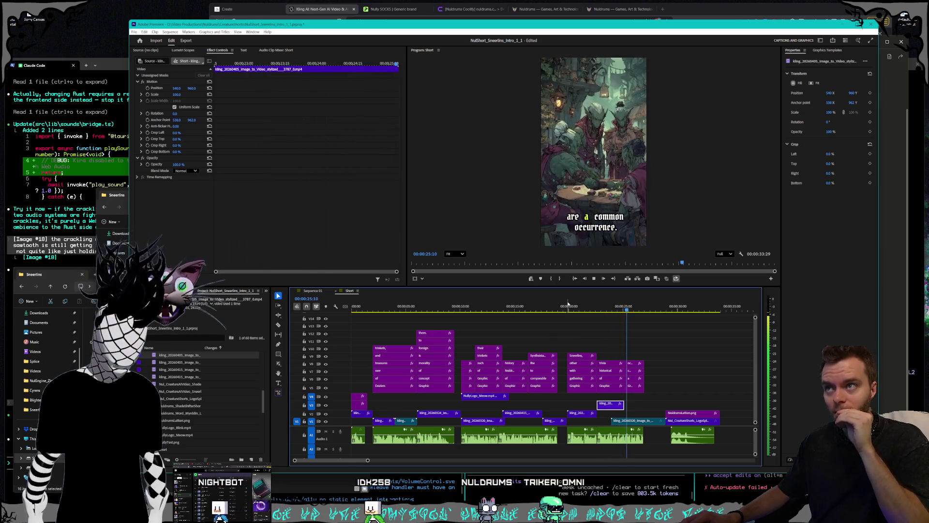
right_click(610, 406)
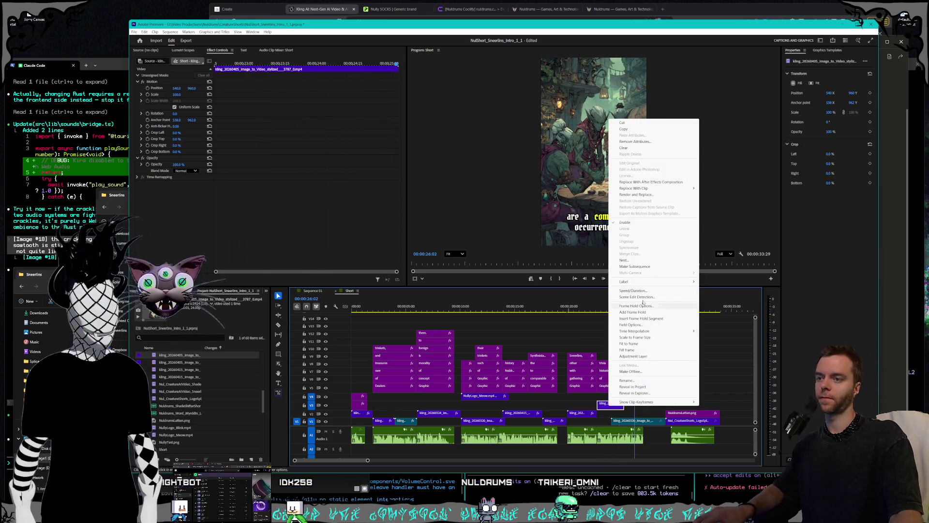
click(633, 290)
text(130)
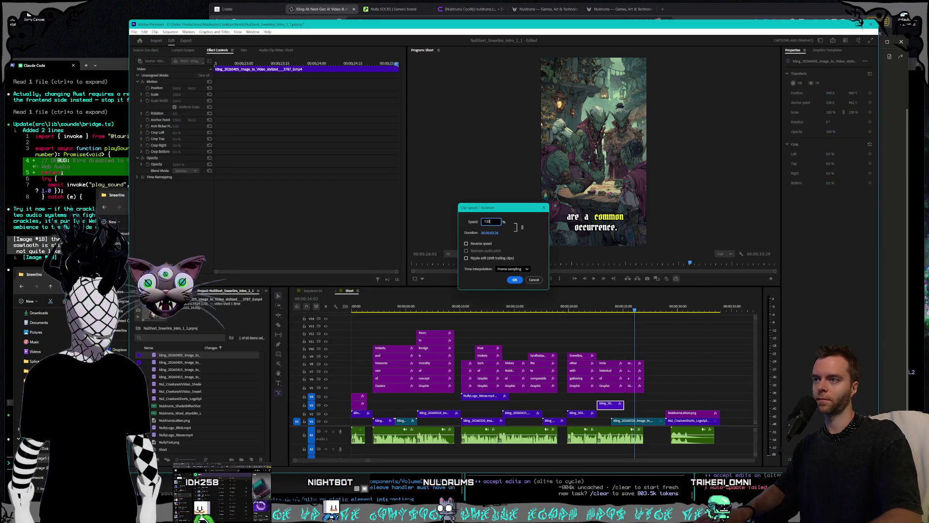
key(Return)
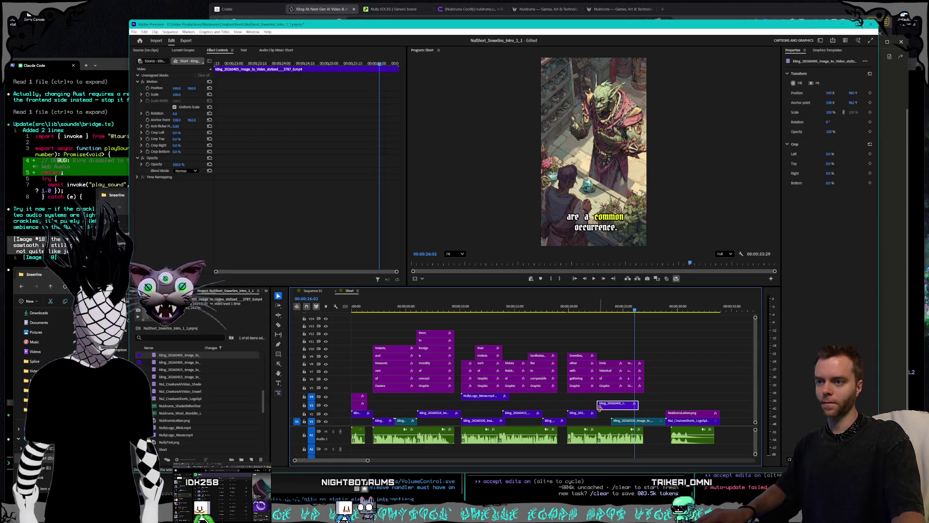
Step: Trim the start of the V3 goblin clip later and review the section around 20-22 seconds
mouse_move(599, 405)
mouse_down()
mouse_move(590, 413)
mouse_move(609, 411)
mouse_move(591, 409)
mouse_move(609, 426)
mouse_up()
click(583, 414)
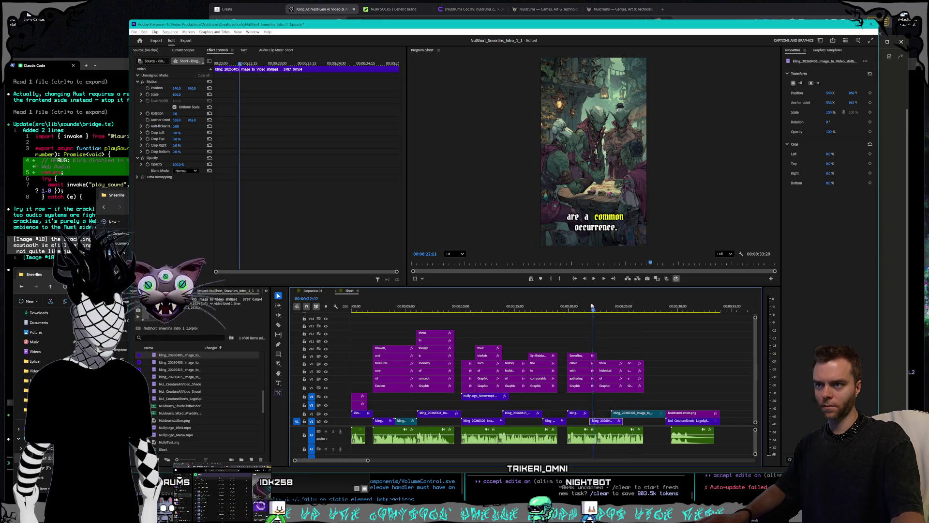
click(566, 307)
key(space)
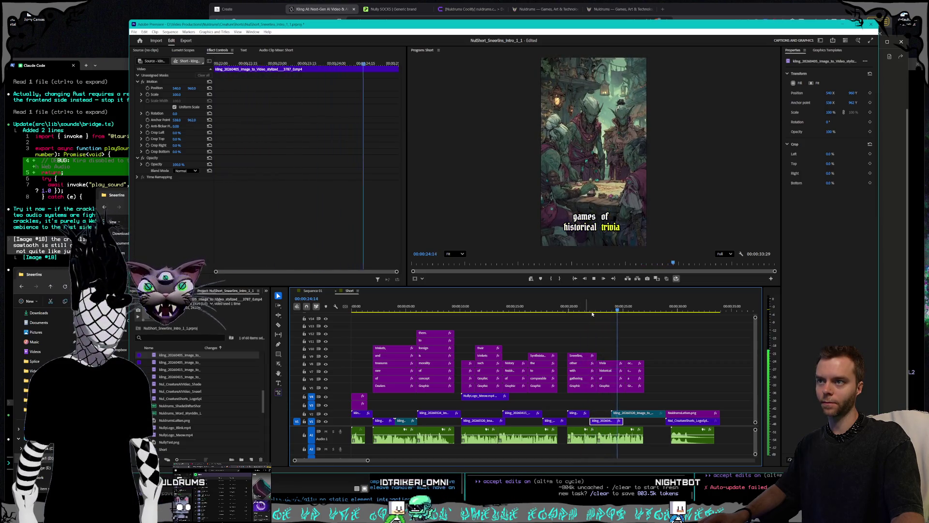
click(591, 312)
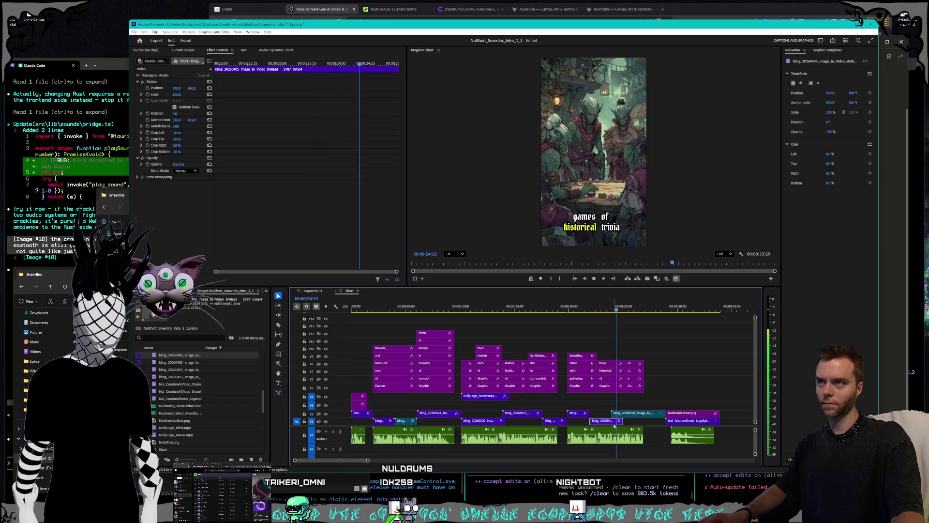
Step: Extend the goblin clip's end, replay to 27 seconds, and raise NuldrumsLetters.png to V3
drag(620, 422, 623, 422)
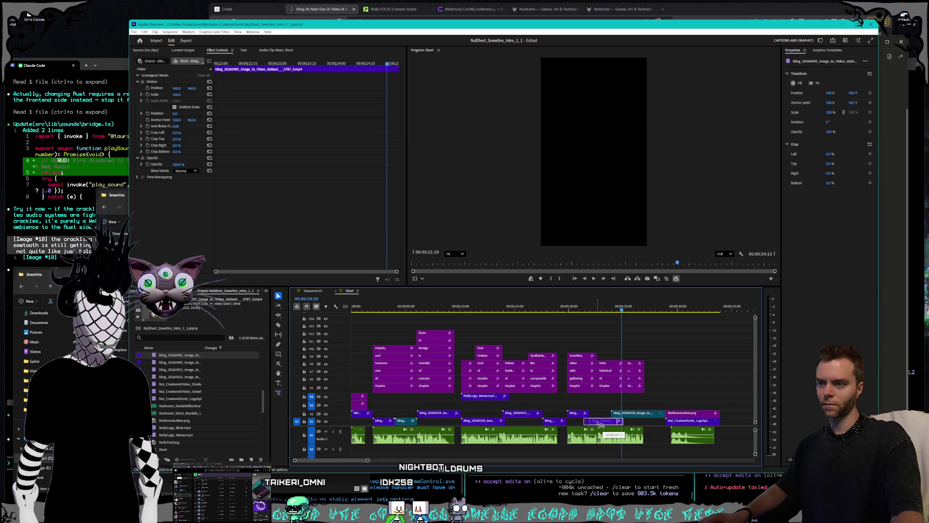
click(586, 310)
key(space)
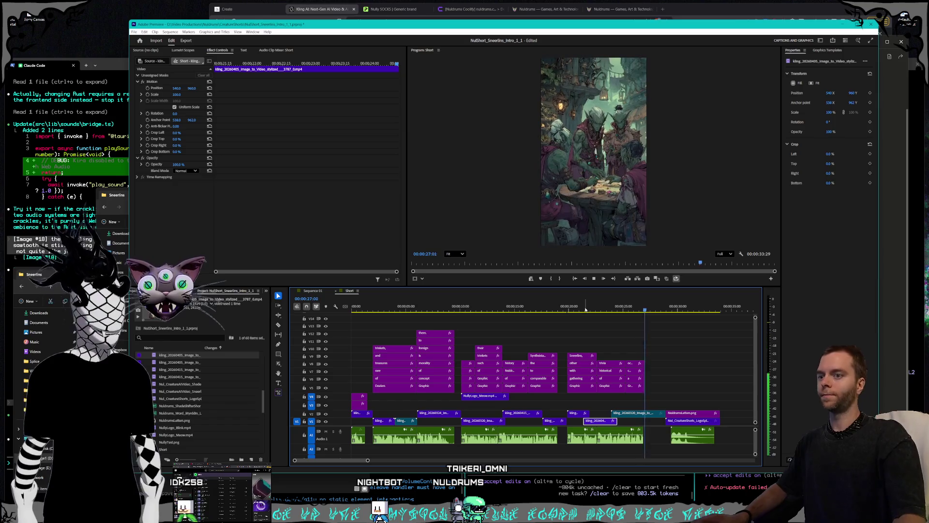
click(649, 310)
key(space)
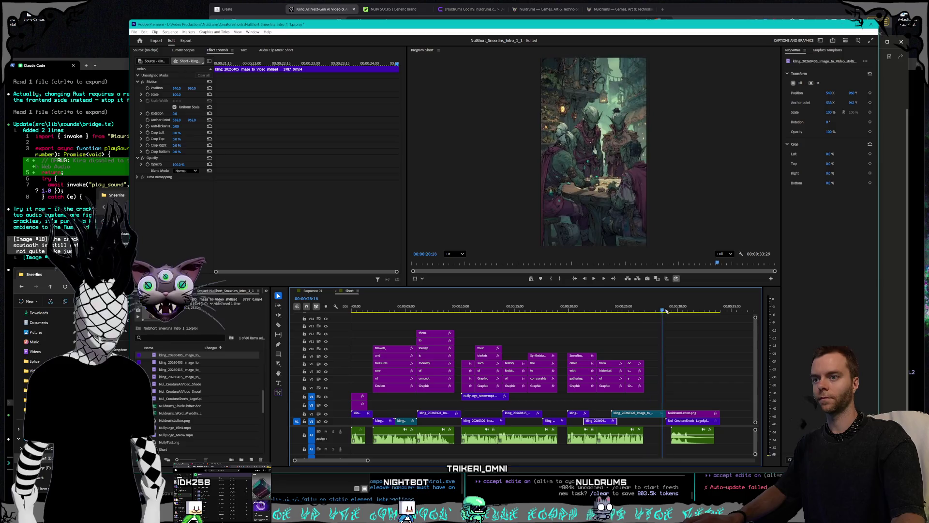
drag(682, 416, 682, 404)
key(Home)
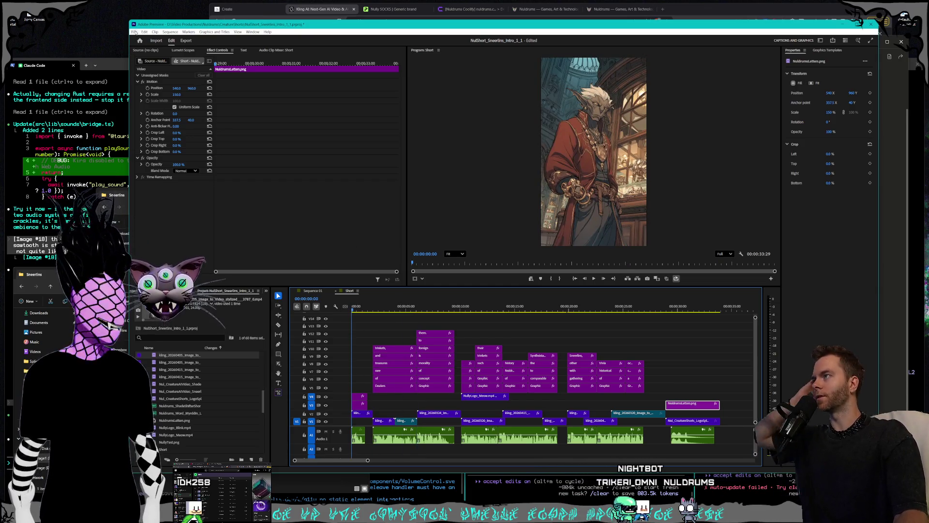
Step: Save the Sneerlins intro project from the File menu, then Alt+Tab to Claude Code
click(134, 32)
click(154, 110)
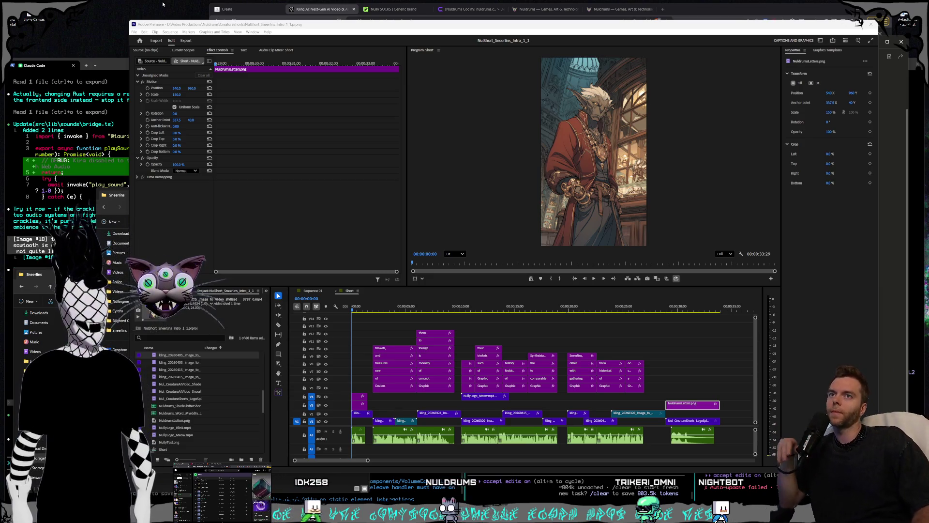
key(alt+Tab)
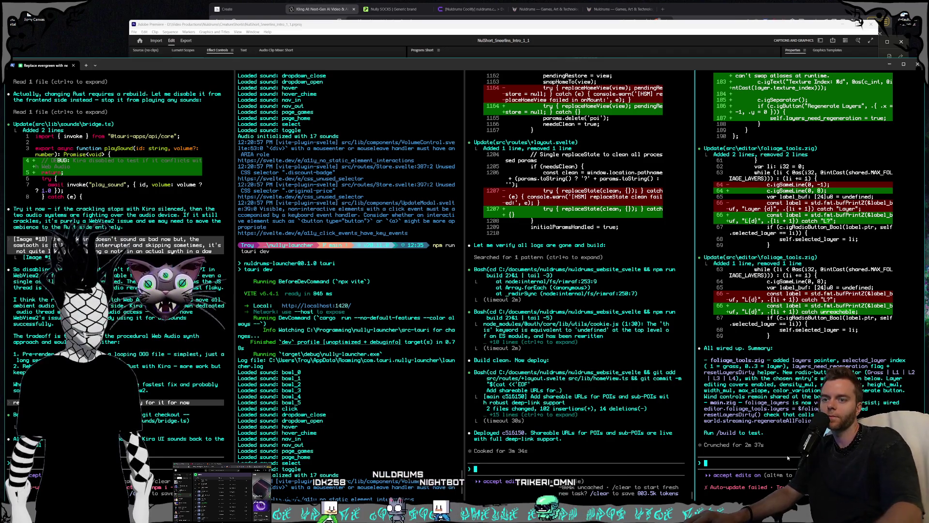
Step: Bring the game engine editor forward and force a thunderstorm from the Weather debug panel
click(903, 19)
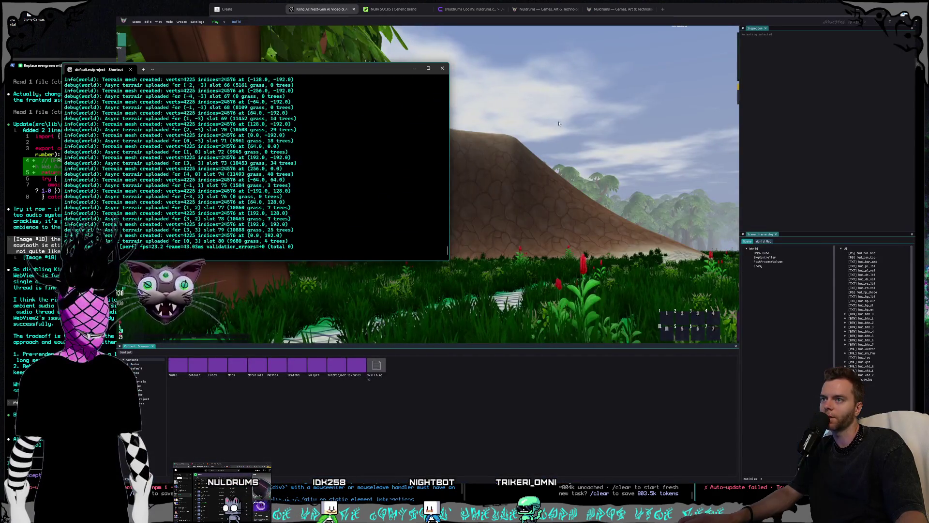
click(559, 124)
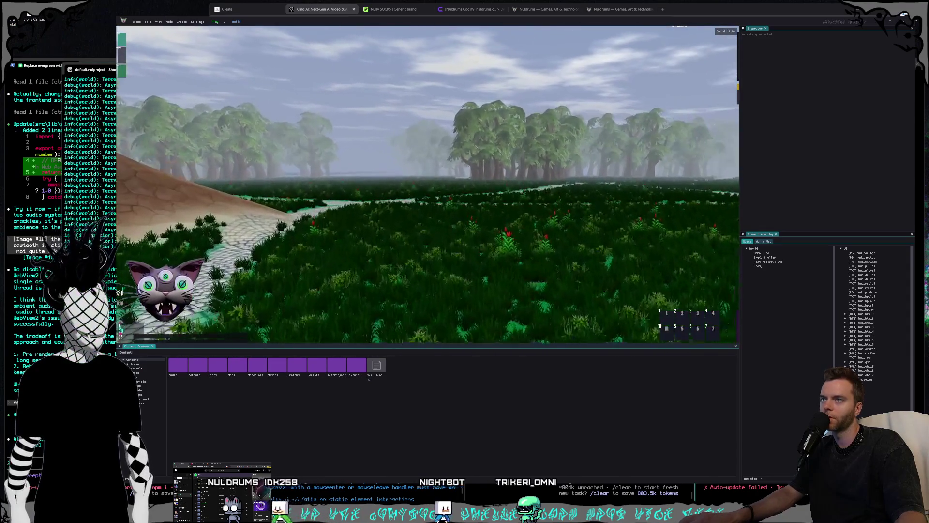
click(169, 21)
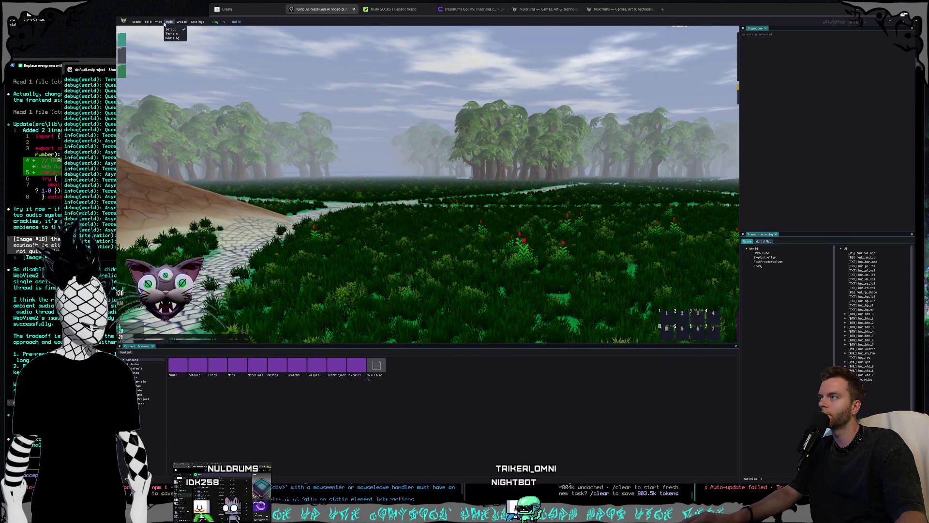
mouse_move(159, 22)
click(167, 97)
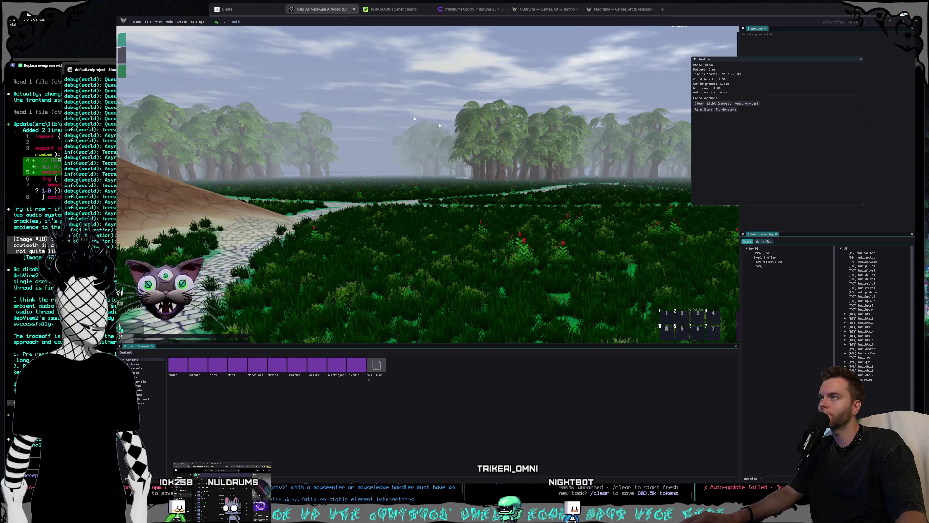
click(726, 110)
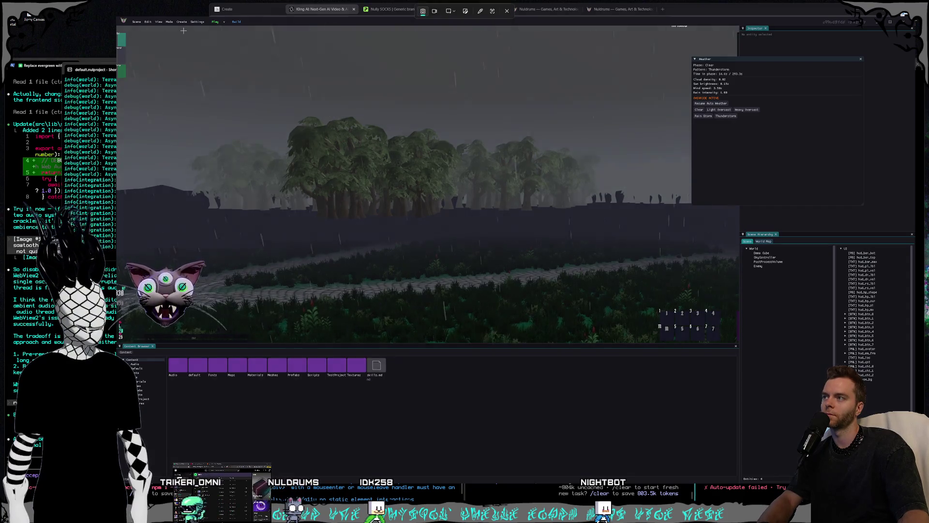
Step: Screenshot the stormy scene, then close the Weather panel, the editor and its launcher terminal
key(super+shift+s)
mouse_move(183, 30)
mouse_down()
mouse_move(879, 332)
mouse_move(857, 362)
mouse_up()
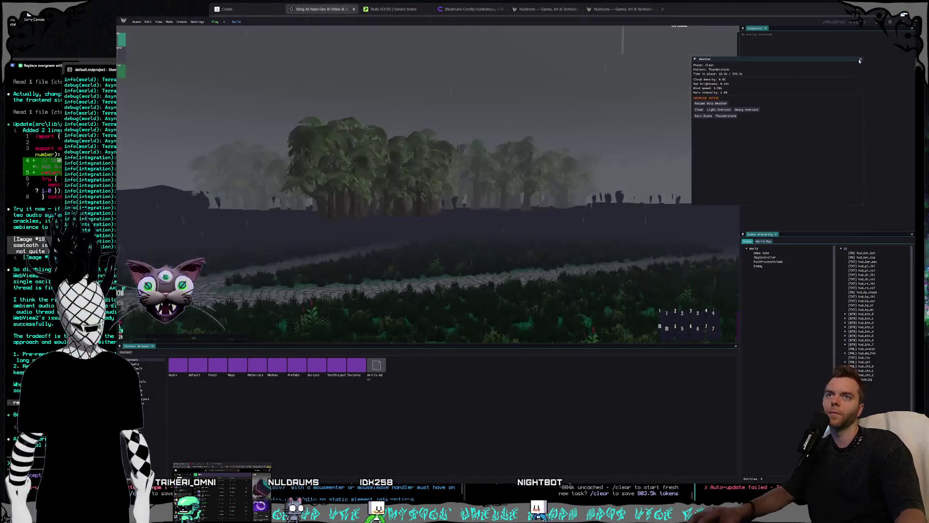
click(861, 59)
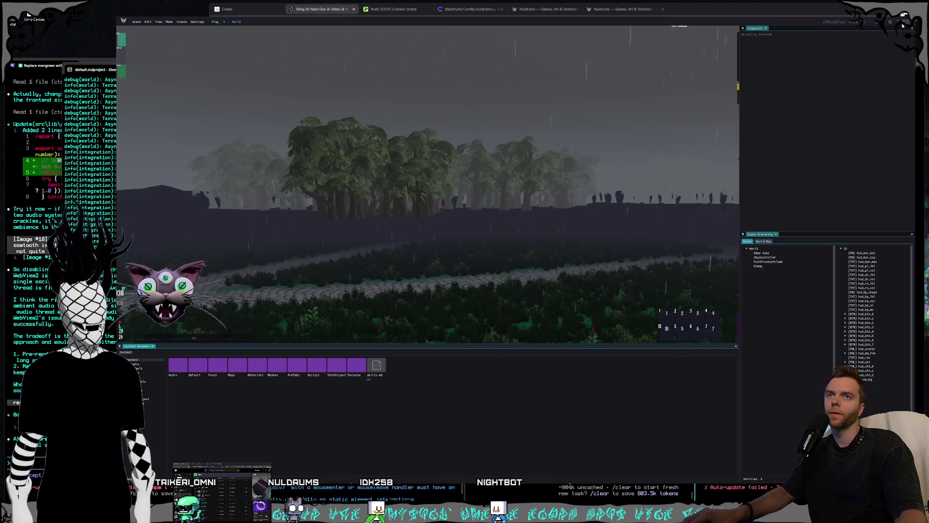
click(859, 22)
click(770, 484)
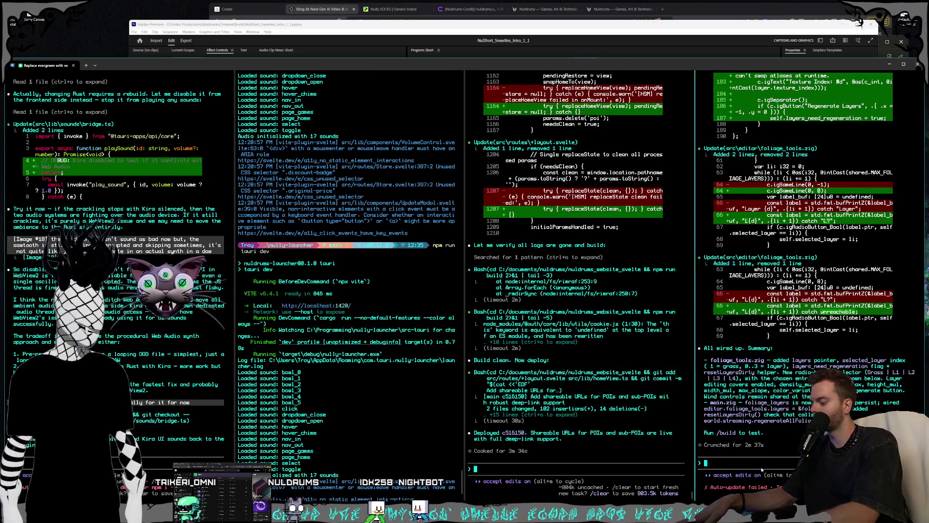
Step: Paste the storm screenshot into Claude Code and send feedback that the trees aren't fogged
key(ctrl+v)
text(the )
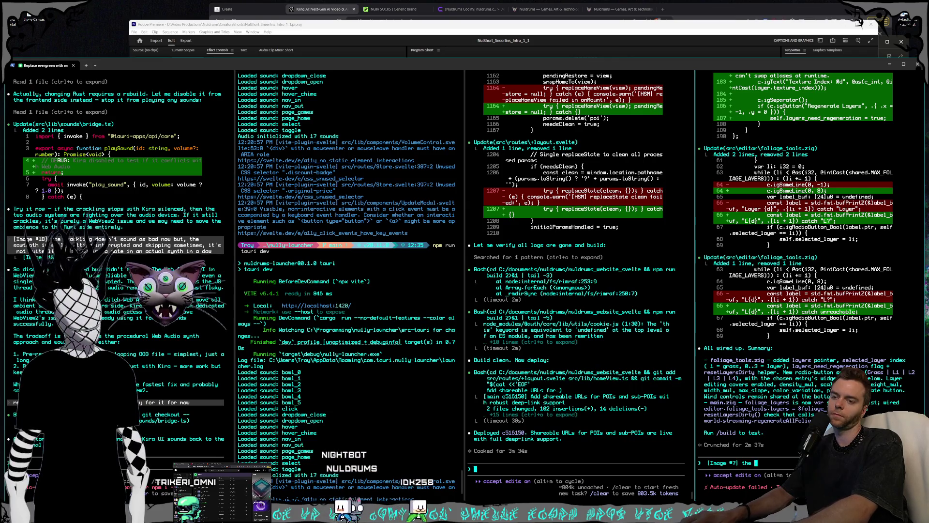
text(teees seem to)
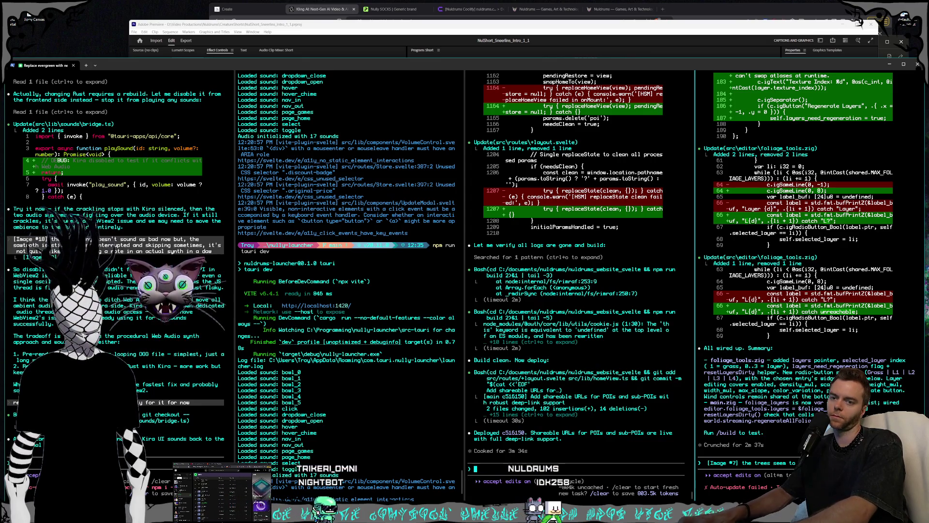
text(fog as much as they should be)
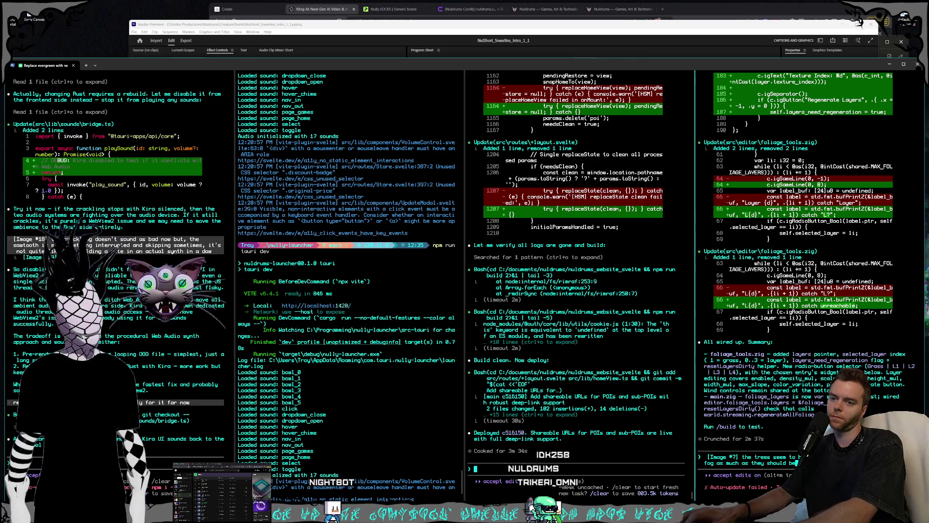
key(Return)
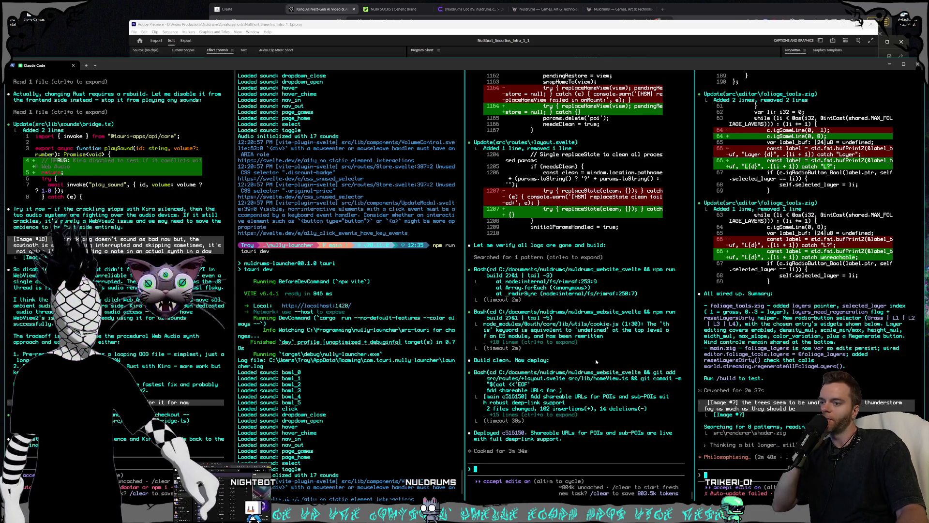
Step: Switch past the Kling AI and Midjourney pages back to the Premiere project
click(330, 14)
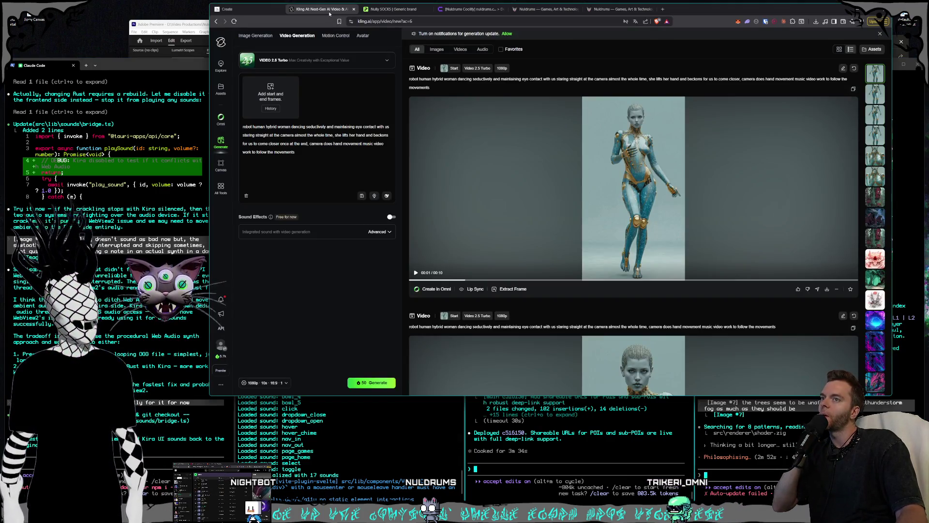
click(237, 9)
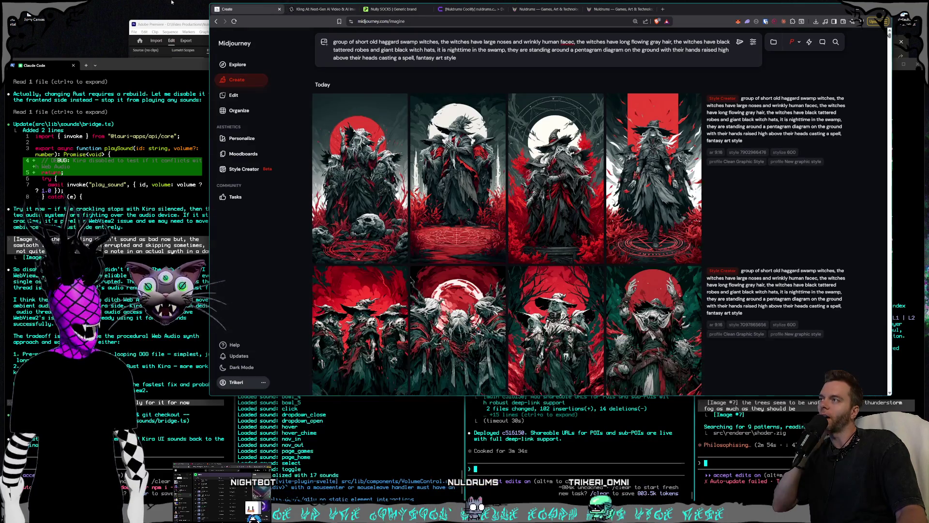
click(168, 24)
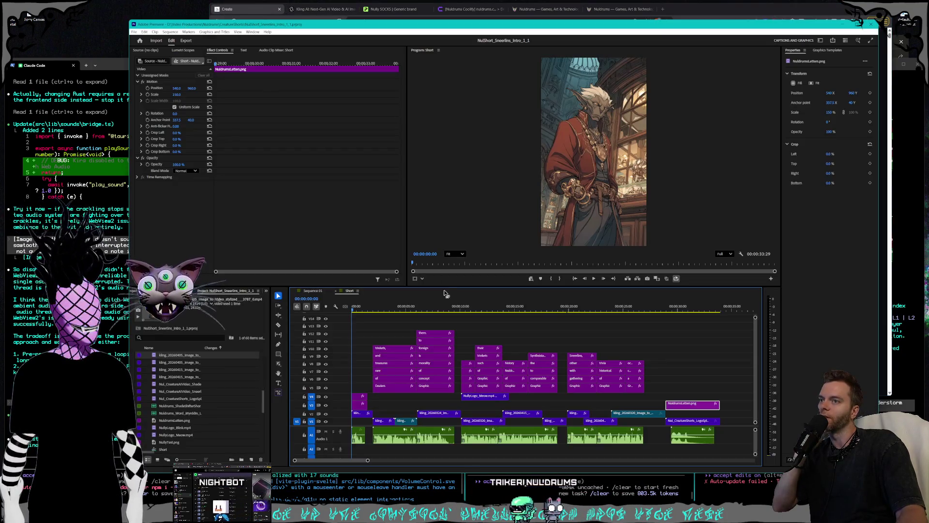
click(420, 307)
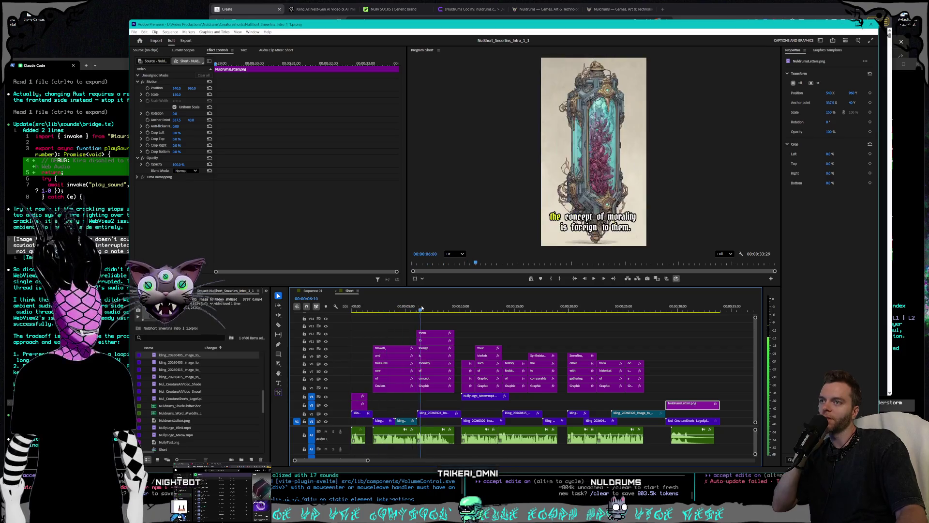
drag(421, 308, 473, 309)
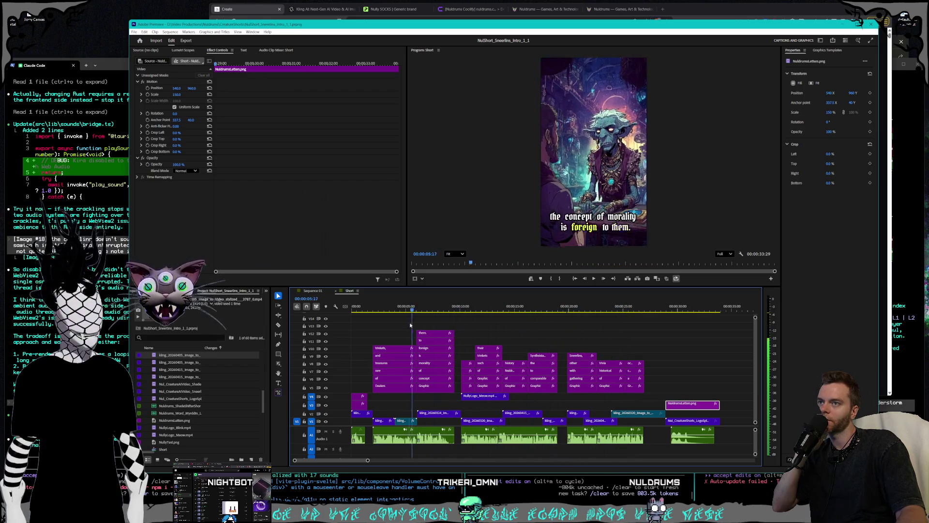
mouse_move(434, 322)
mouse_down()
mouse_move(690, 324)
mouse_move(296, 312)
mouse_up()
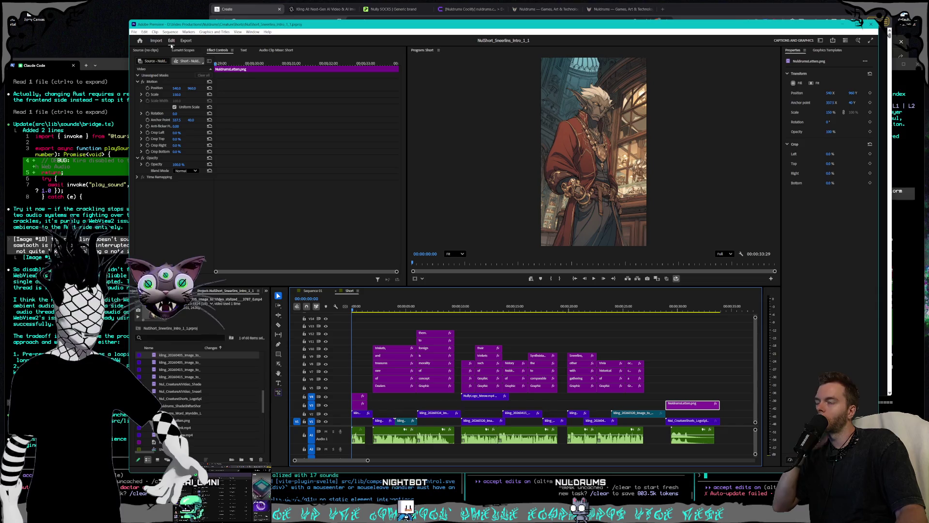
click(135, 32)
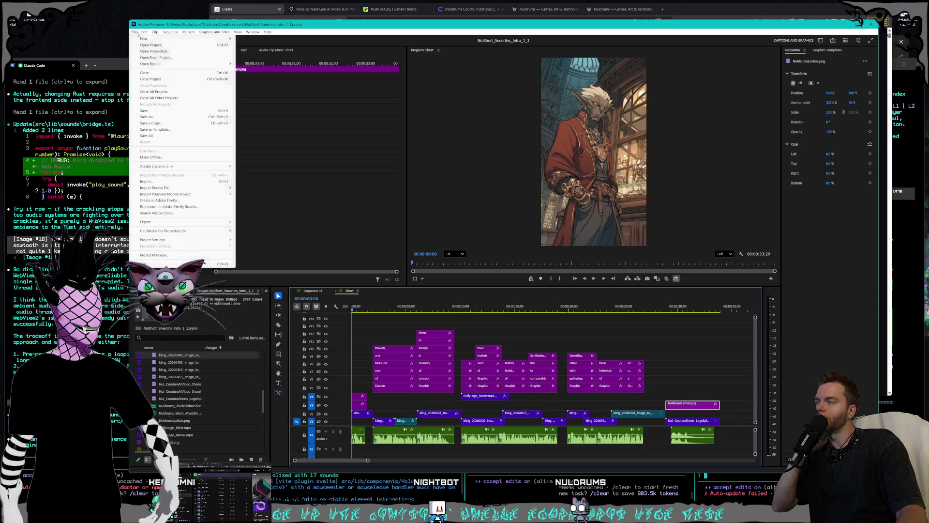
Step: Save the Sneerlins project and bring up the Open Project dialog
click(157, 111)
click(136, 33)
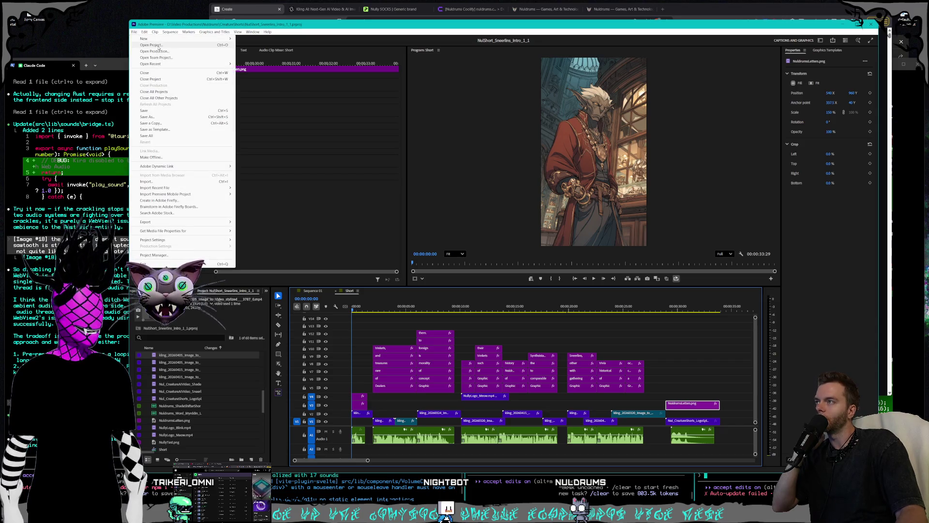
click(154, 46)
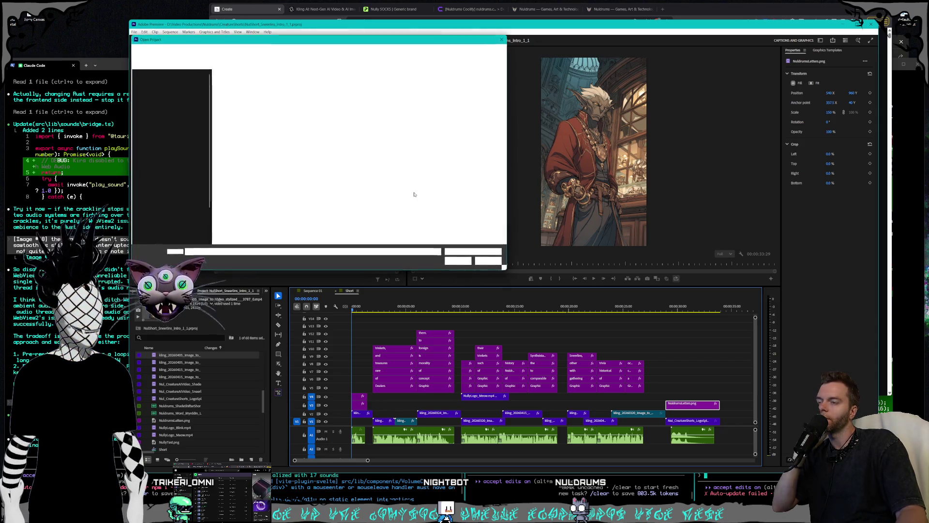
drag(330, 43, 487, 91)
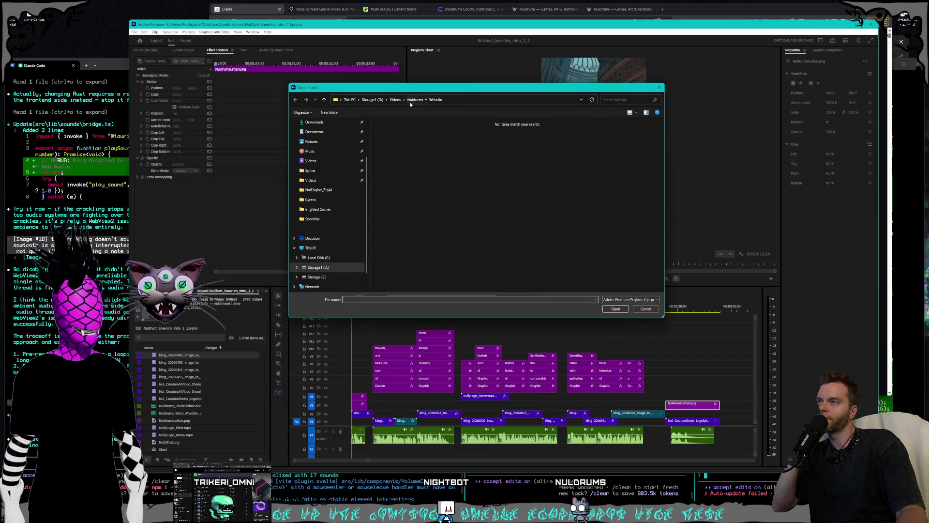
Step: Open NulShort_Cyrens_Intro_1_1.prproj from D: > Video Productions > Nuldrums > CreatureShorts
click(373, 100)
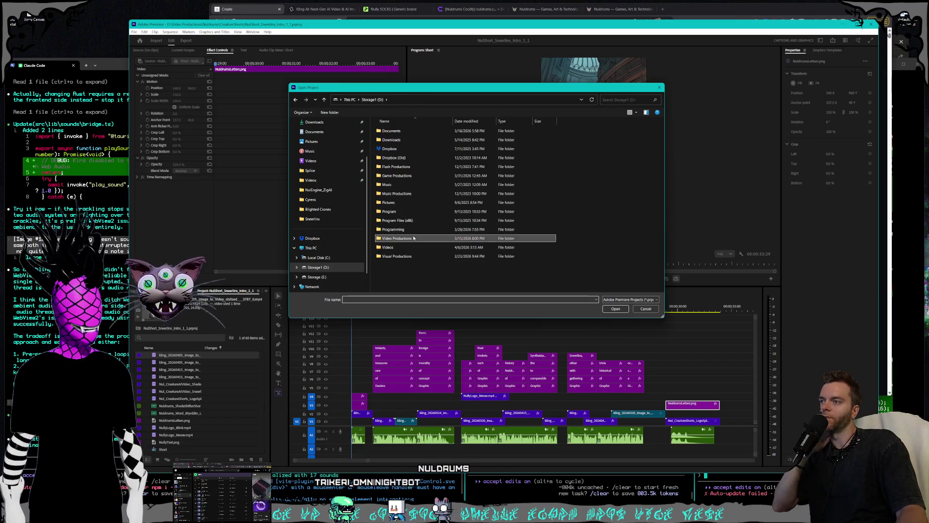
double_click(414, 238)
double_click(406, 149)
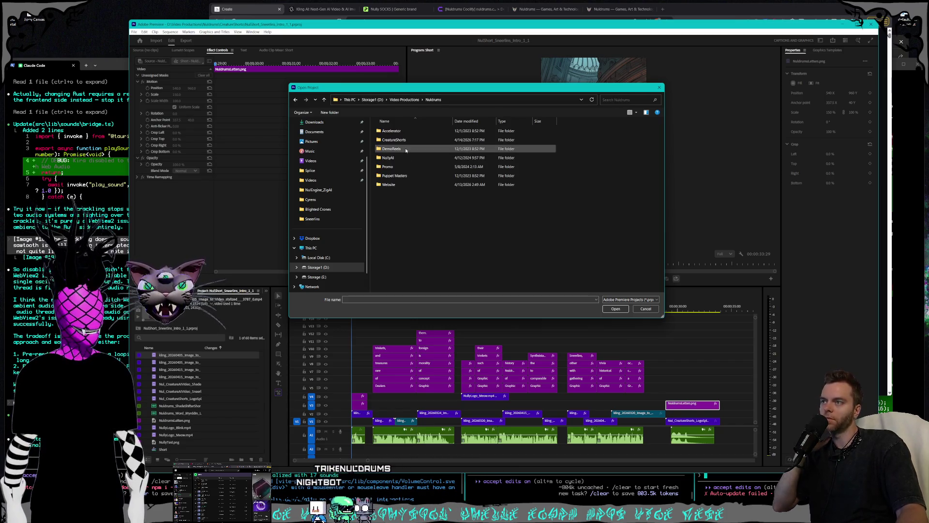
double_click(409, 140)
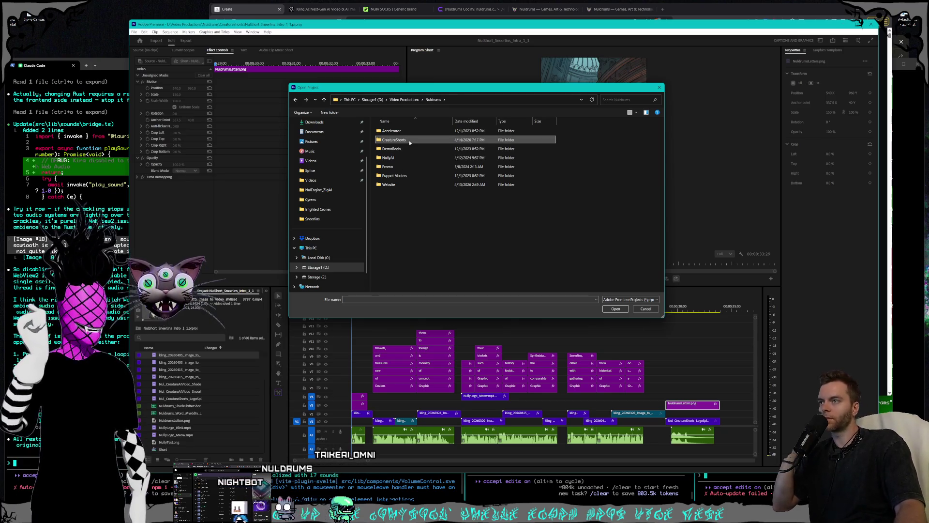
scroll(440, 167, down, 5)
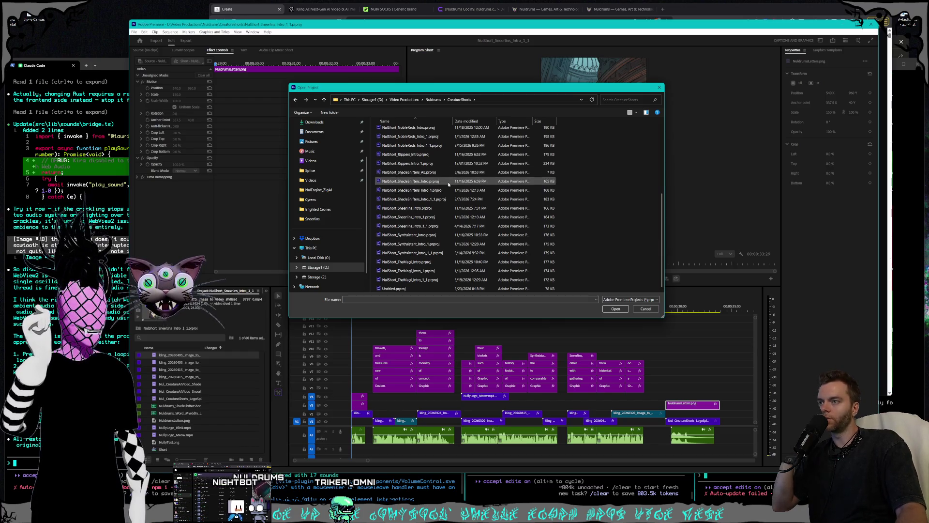
scroll(440, 252, up, 5)
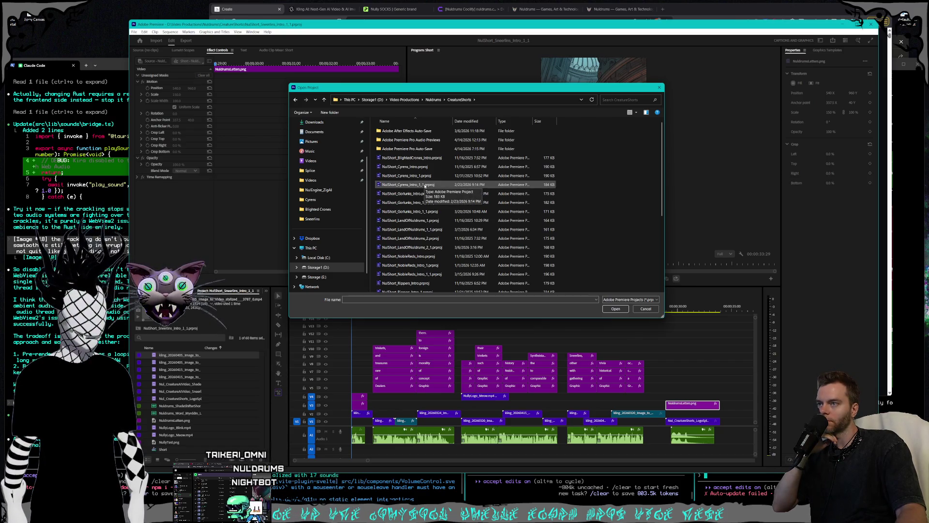
double_click(425, 185)
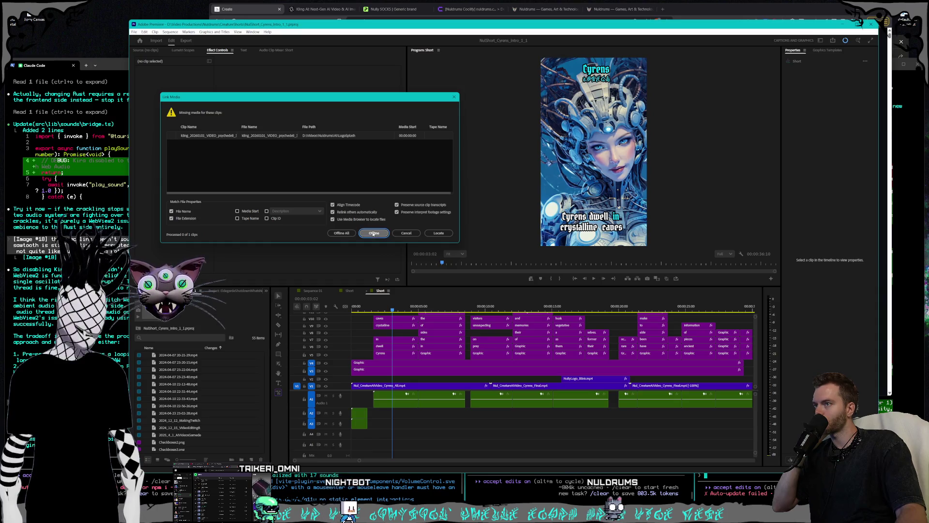
Step: Leave the missing clip offline and close the extra Sequence 01 timeline
click(374, 234)
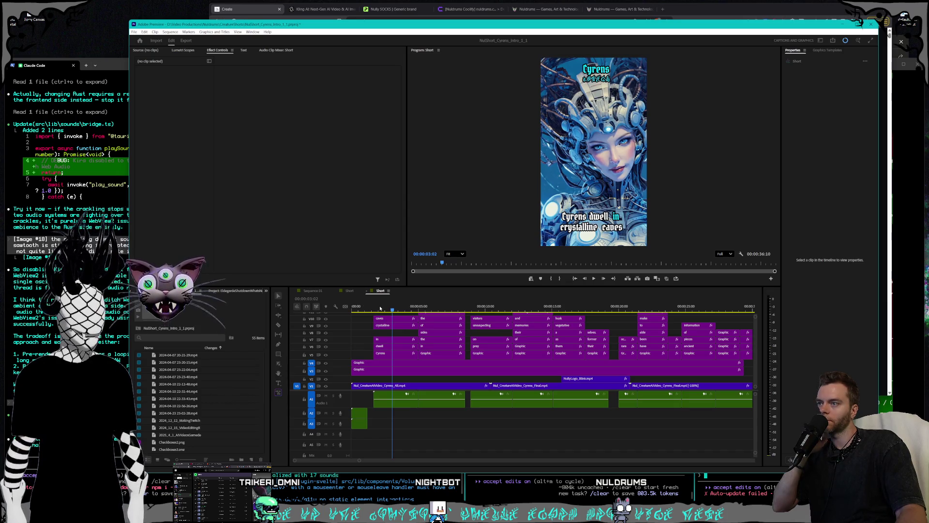
click(392, 310)
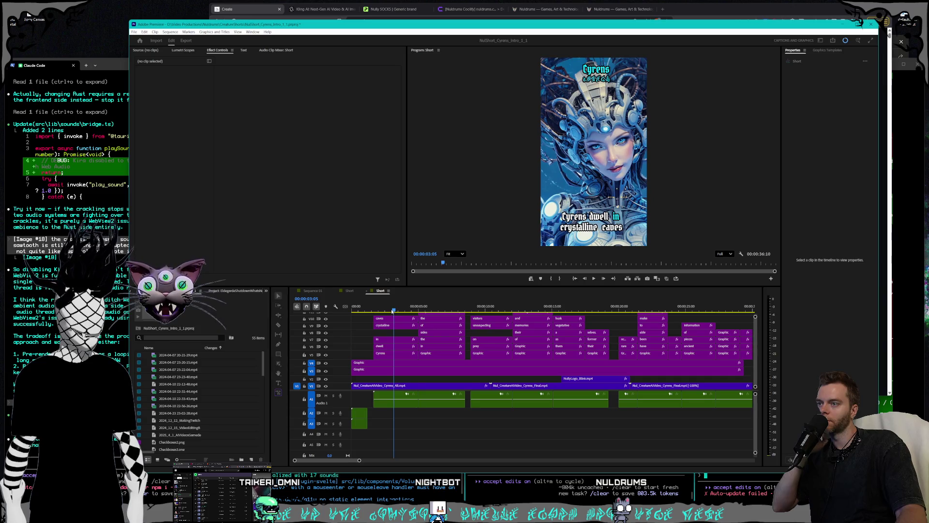
drag(392, 310, 392, 311)
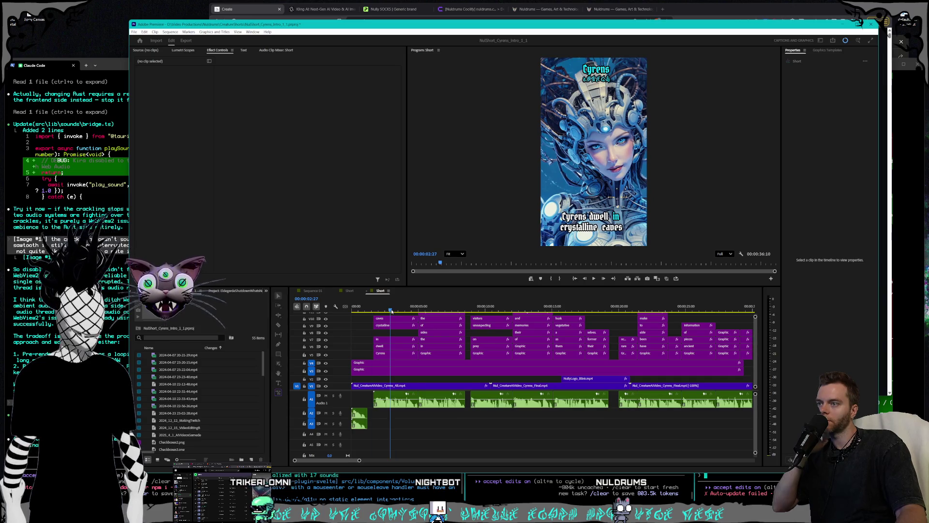
click(385, 310)
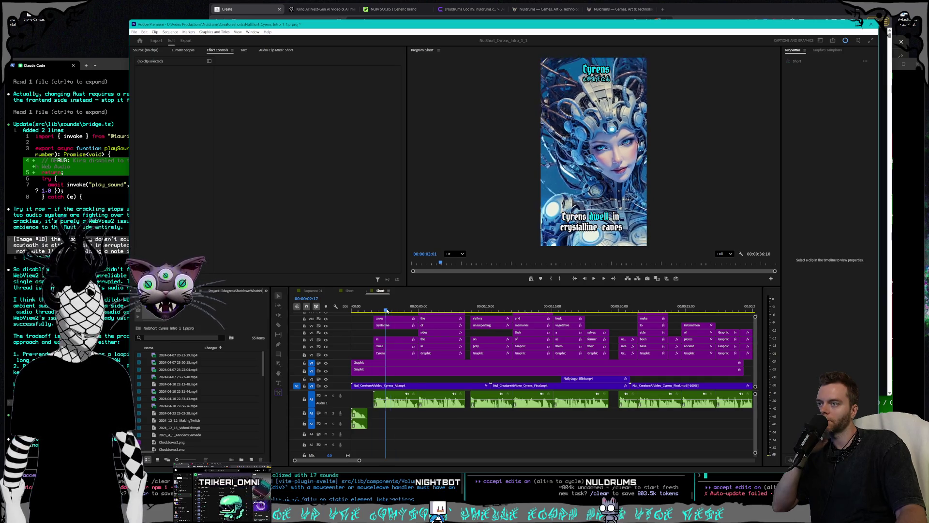
click(337, 293)
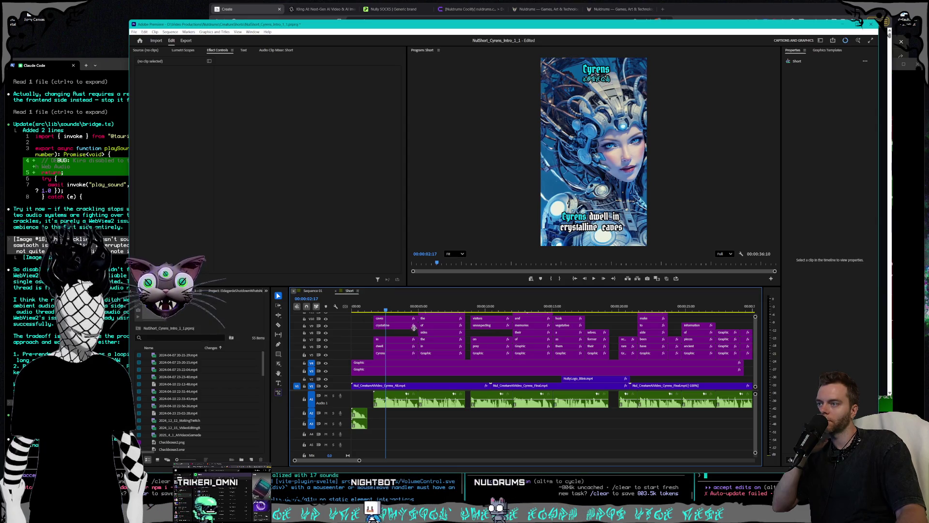
Step: Close the EldegardeShutdownWhatsNext and Sneerlins projects, keeping only the Cyrens intro open
click(228, 290)
click(244, 291)
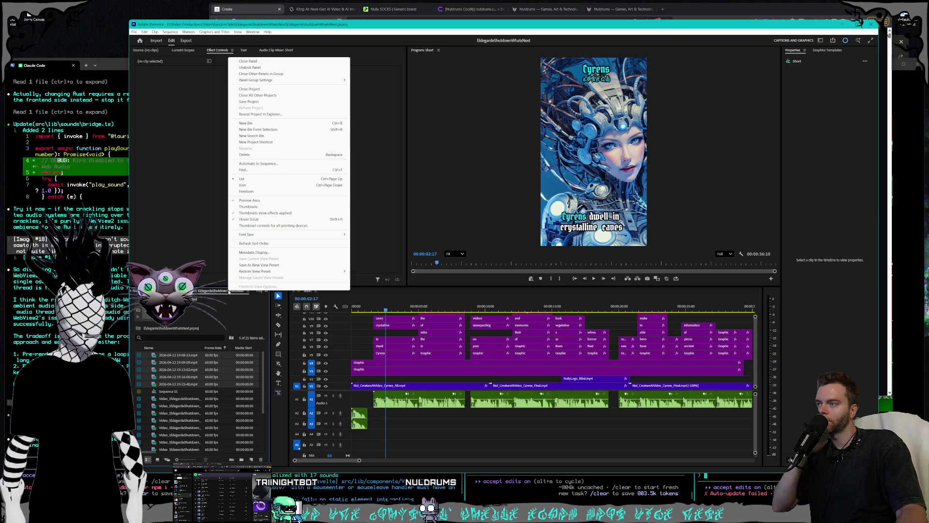
click(257, 89)
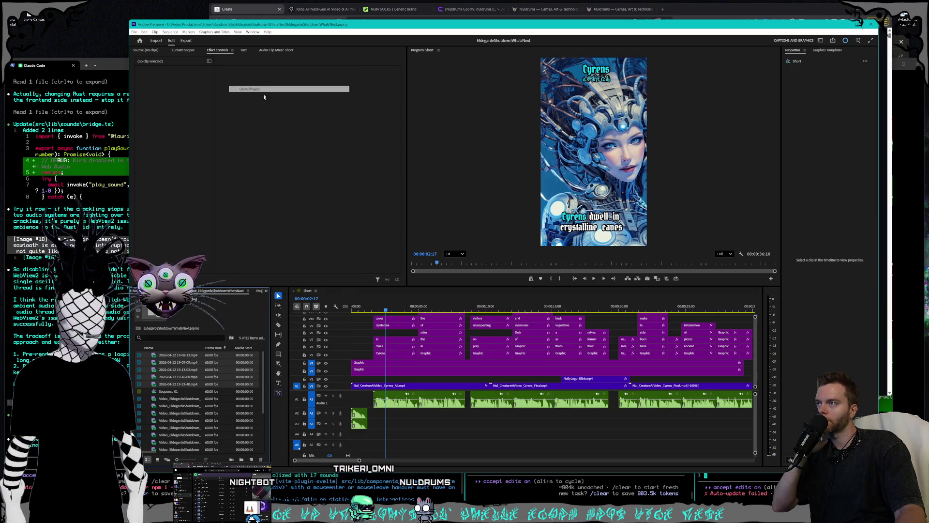
right_click(225, 292)
click(256, 89)
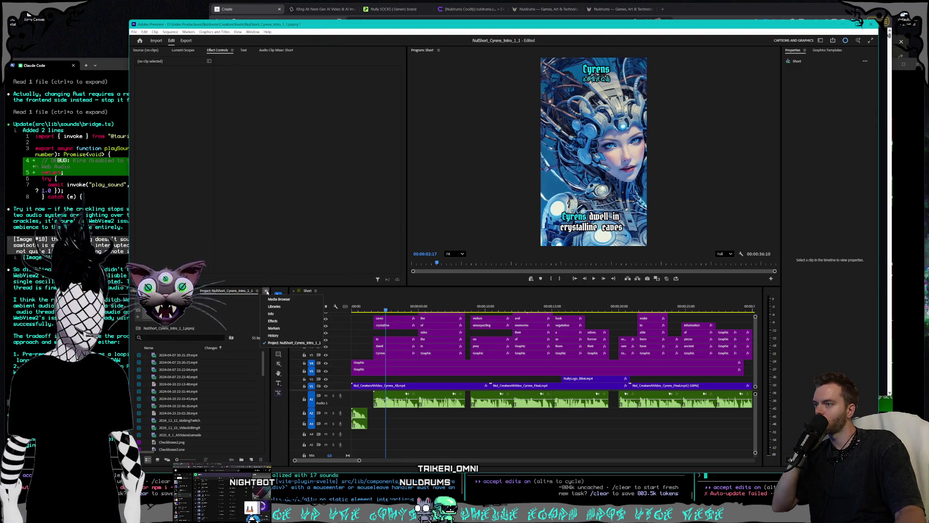
mouse_move(379, 306)
mouse_down()
mouse_move(371, 307)
mouse_move(657, 310)
mouse_up()
Step: Delete the old reversed Cyrens_Final clip and the unused kling clip from V1
drag(676, 309, 715, 307)
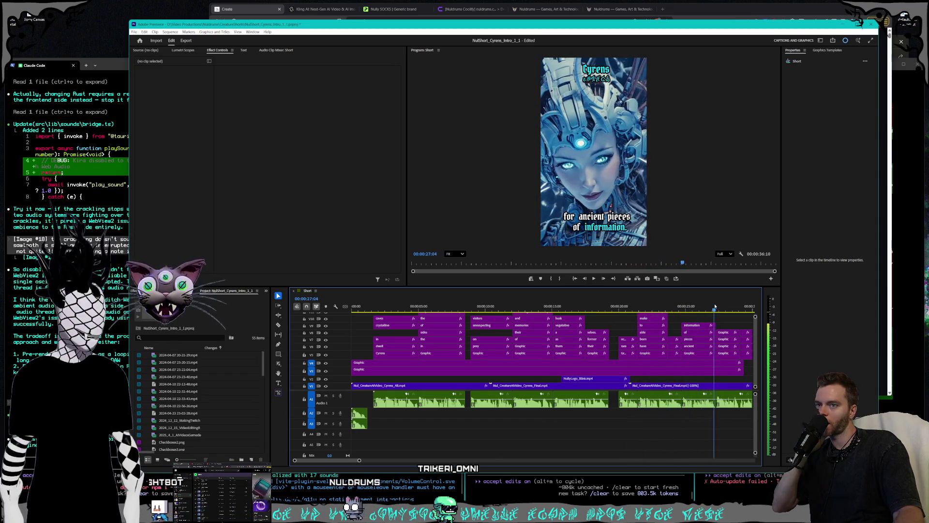
click(671, 386)
key(Delete)
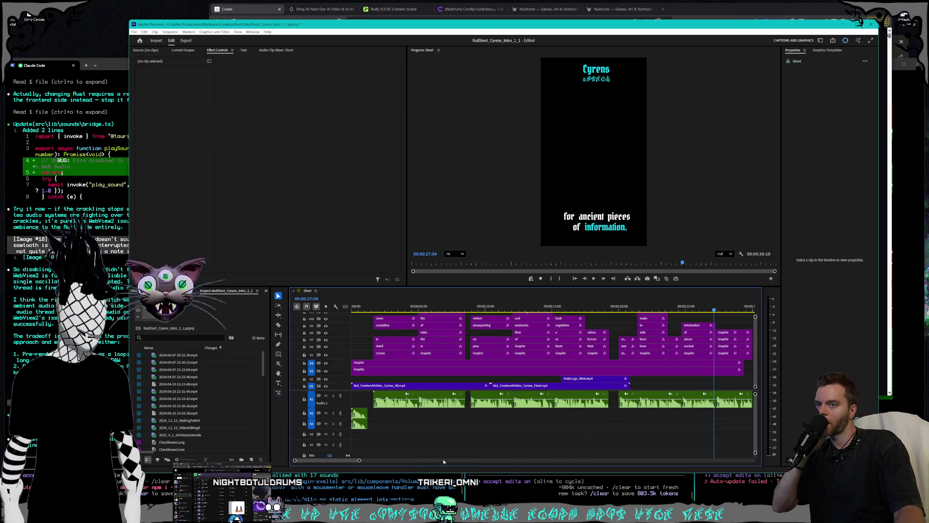
drag(364, 462, 379, 461)
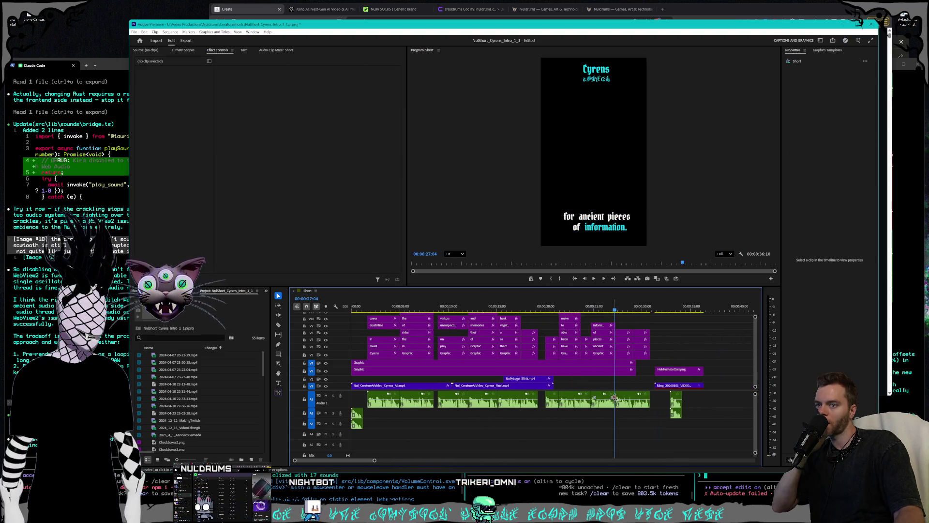
click(670, 386)
key(Delete)
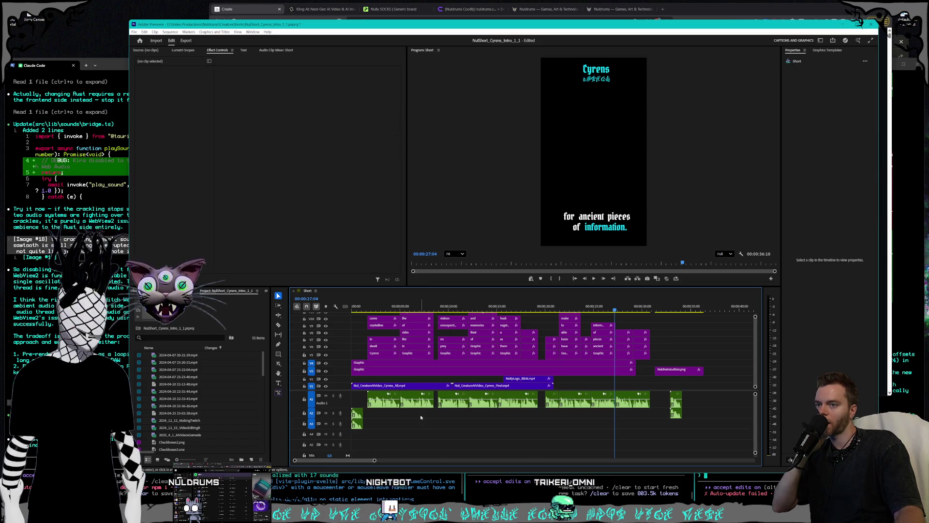
Step: Add a new video track and move the NullyLogo_Blink clip up onto it
right_click(337, 381)
click(357, 393)
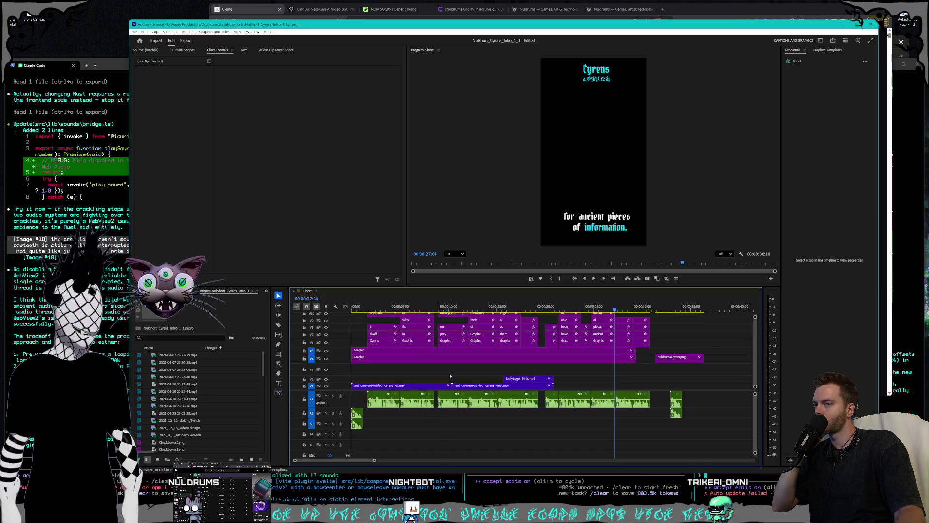
click(527, 380)
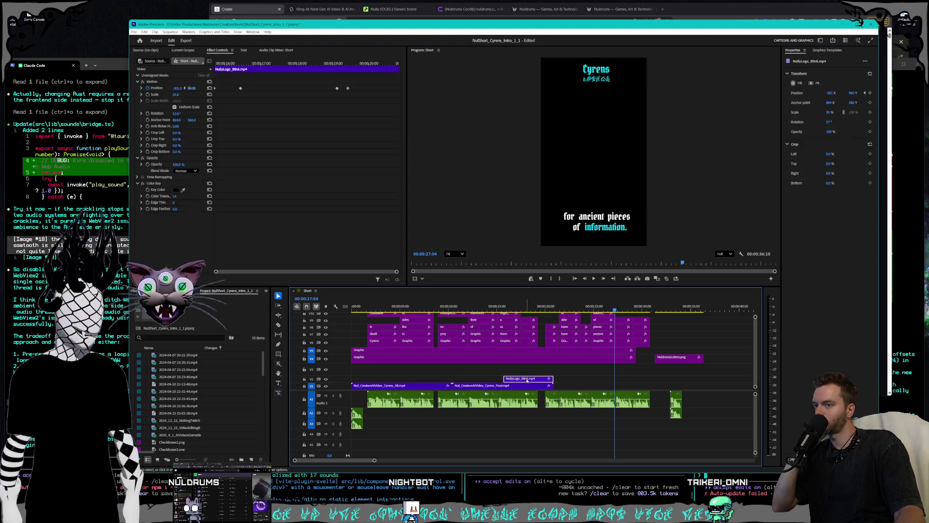
drag(528, 378, 524, 382)
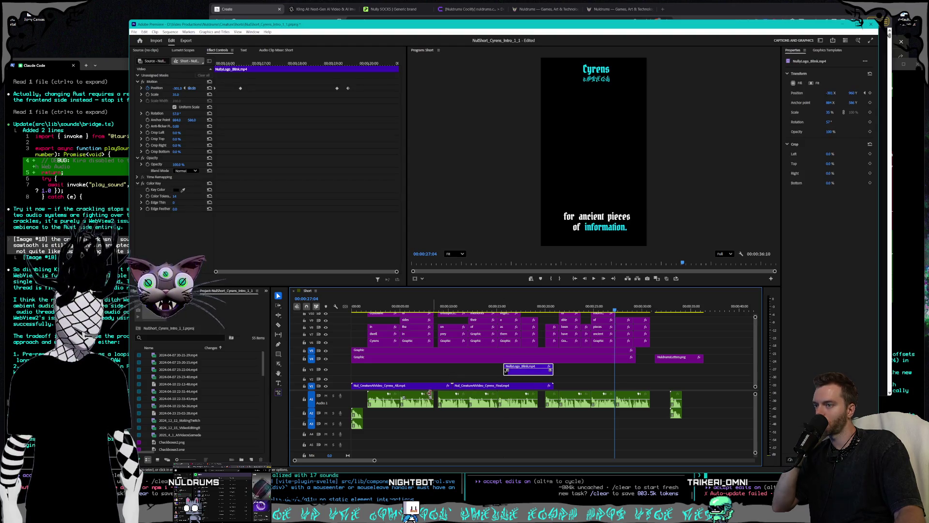
key(Home)
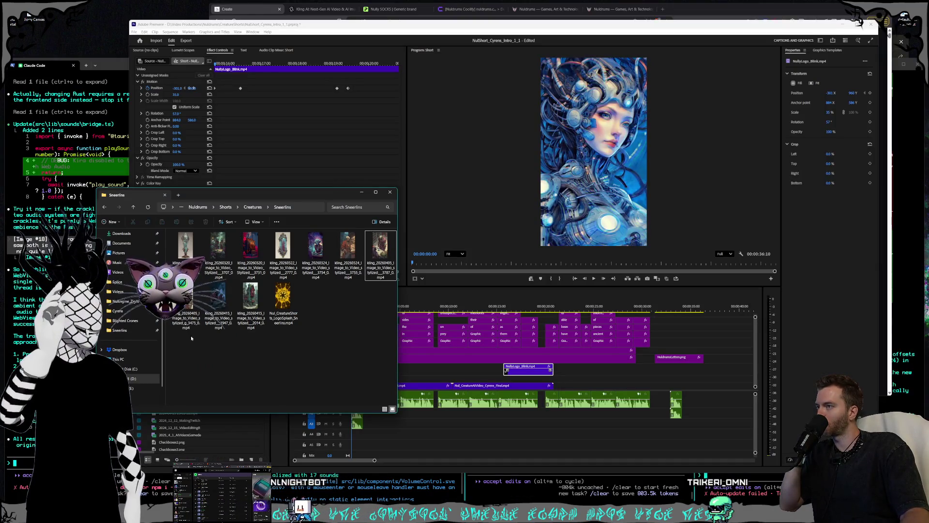
Step: Open the Cyrens folder under Creatures in File Explorer
click(255, 209)
drag(256, 197, 267, 193)
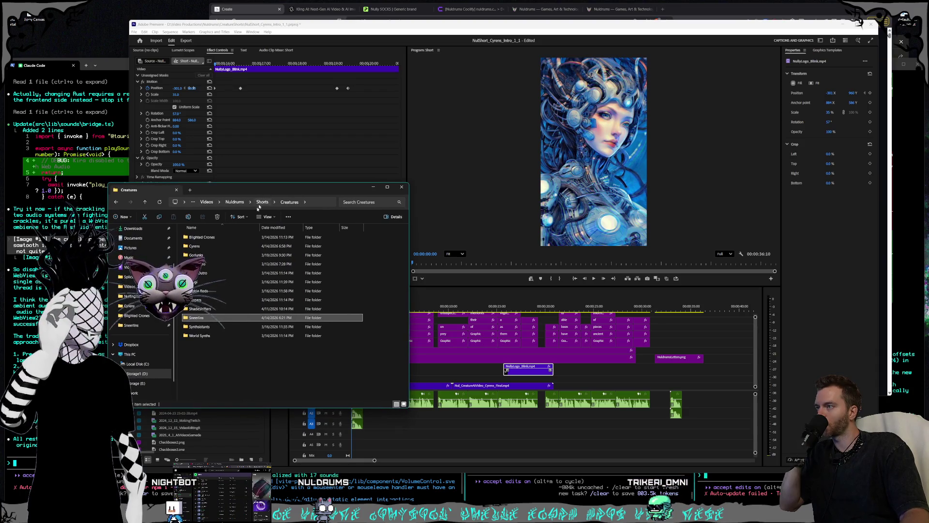
click(212, 248)
double_click(211, 248)
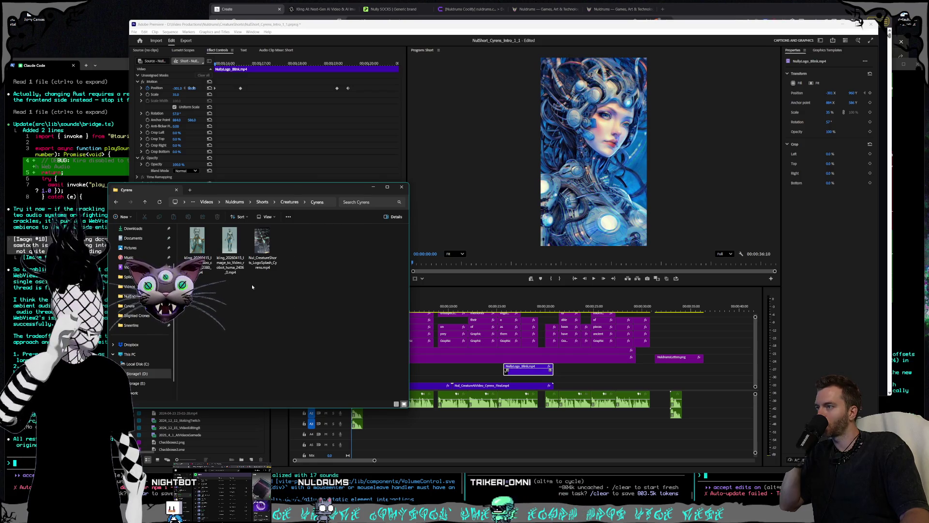
Step: Drag the logo splash video and two Kling clips onto the end of the Premiere timeline
mouse_move(262, 240)
mouse_down()
mouse_move(623, 373)
mouse_move(664, 378)
mouse_move(676, 394)
mouse_up()
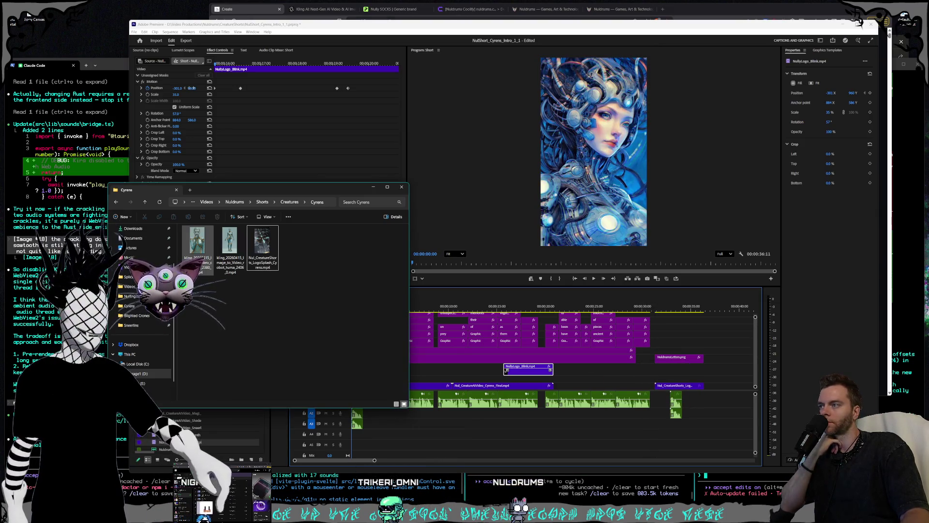
mouse_move(566, 385)
mouse_down()
mouse_move(593, 393)
mouse_move(569, 381)
mouse_up()
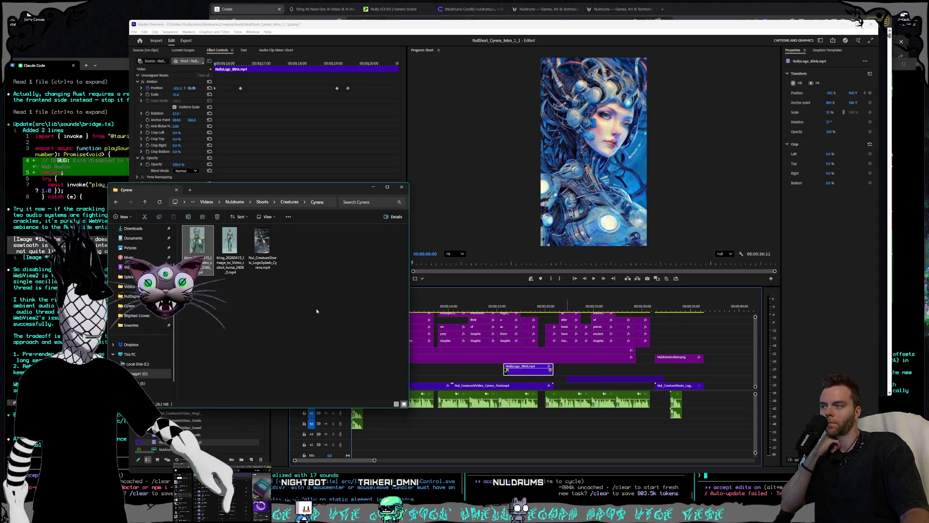
mouse_move(231, 249)
mouse_down()
mouse_move(678, 375)
mouse_move(681, 350)
mouse_move(662, 353)
mouse_move(703, 382)
mouse_up()
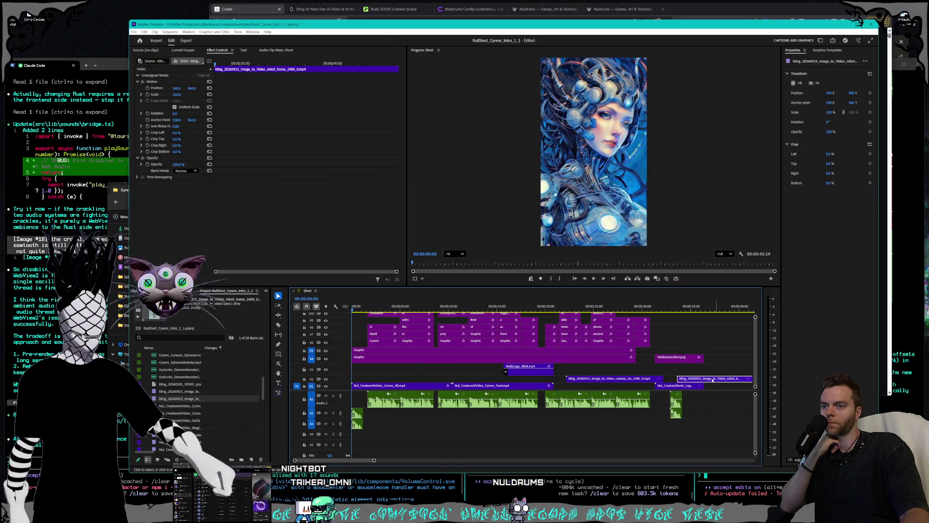
Step: Double the Kling camera clip's speed and slide it left to close the gap
drag(586, 306, 601, 308)
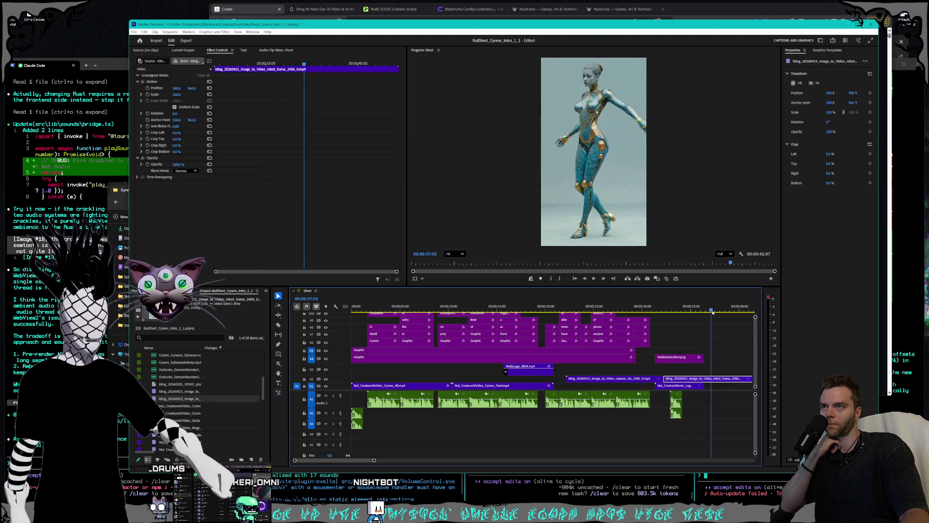
drag(605, 313, 569, 313)
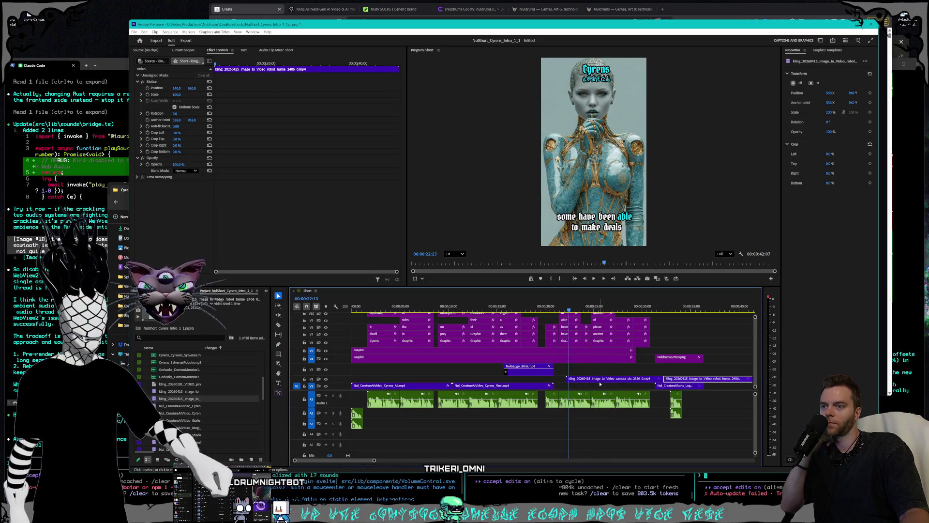
right_click(600, 380)
click(625, 267)
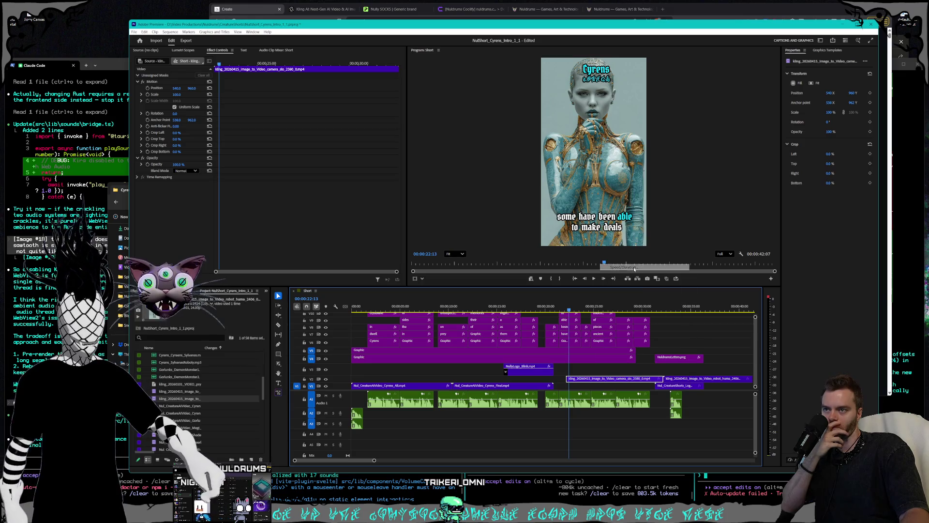
text(4)
key(Return)
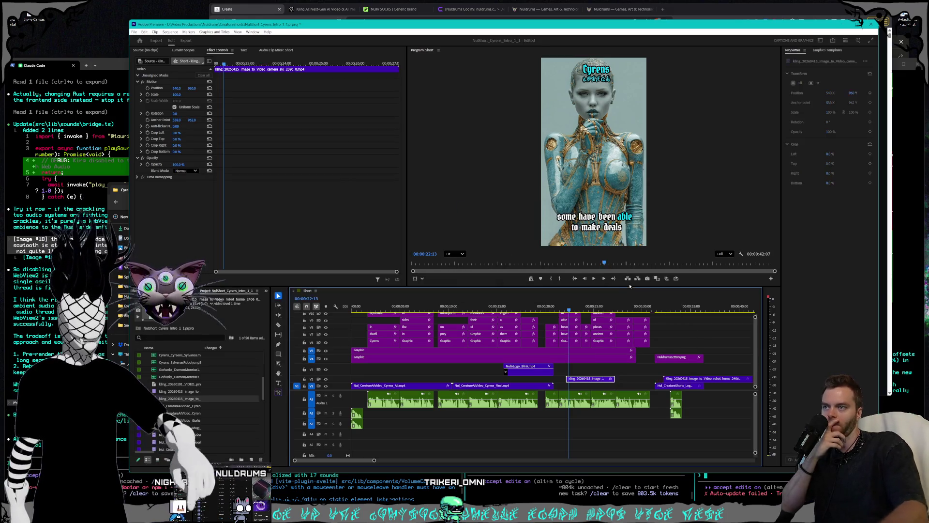
drag(698, 381, 645, 383)
Step: Retime the robot Kling clip, then place the playhead near 14 seconds on Cyrens_Final
right_click(644, 382)
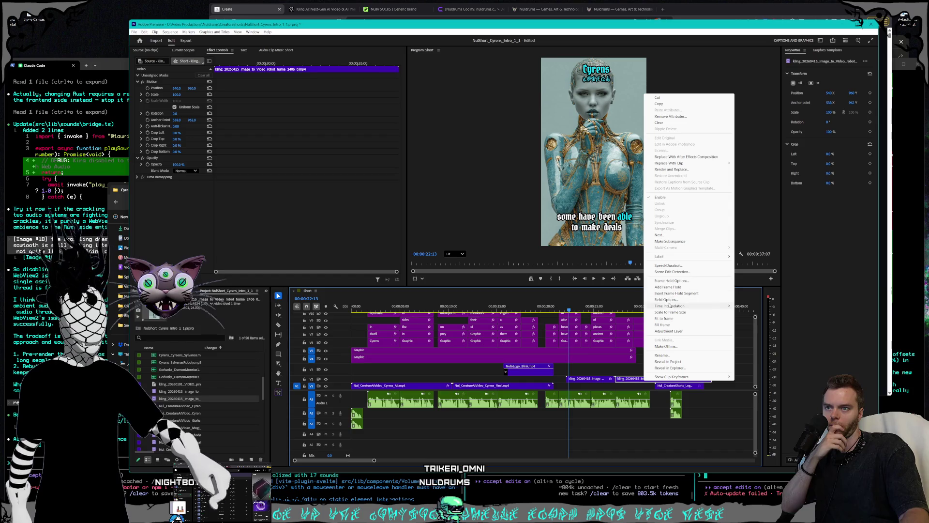
click(679, 269)
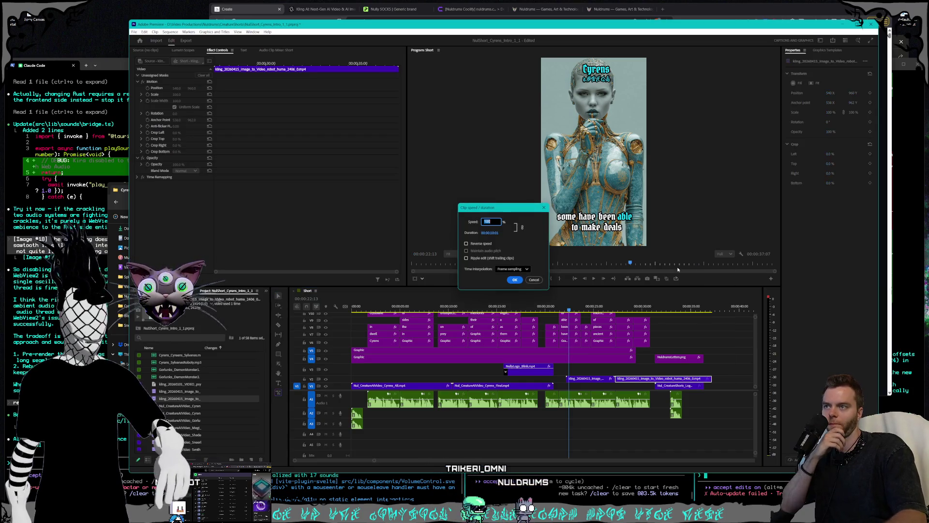
key(Return)
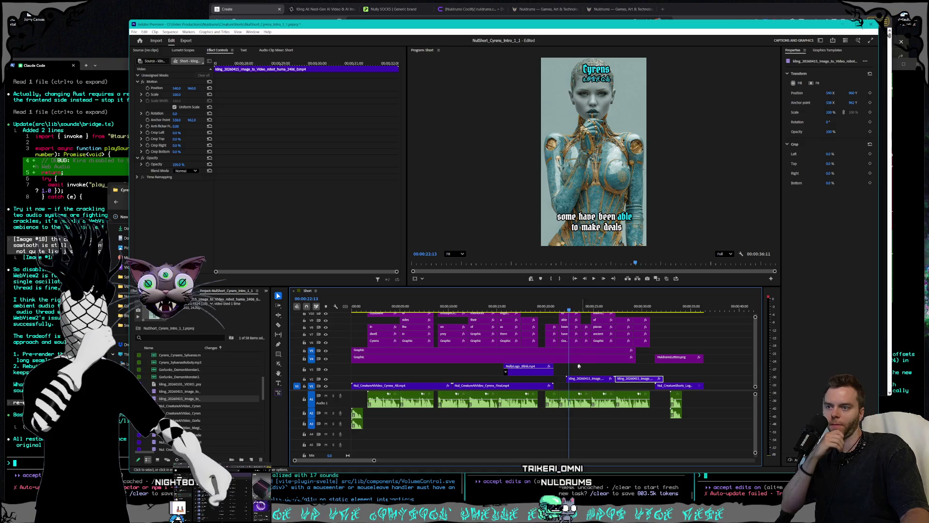
click(526, 386)
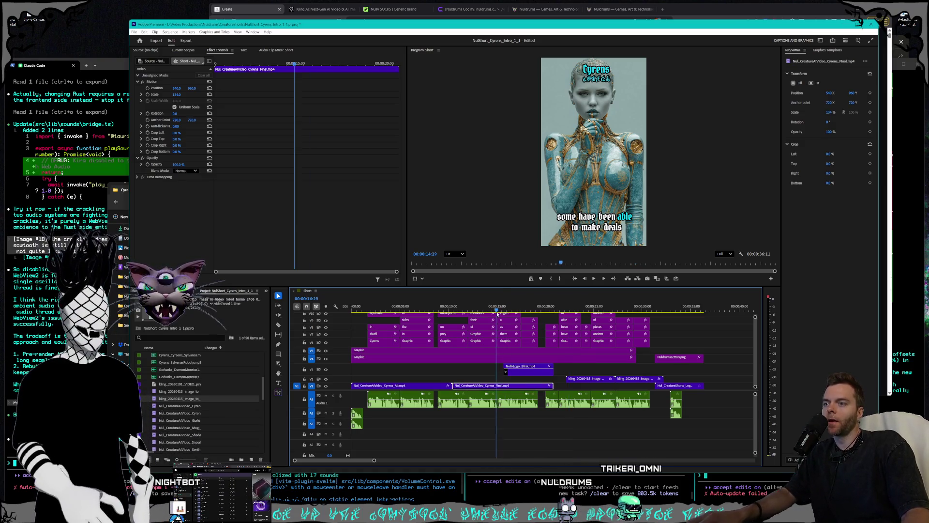
click(488, 309)
mouse_move(487, 311)
mouse_down()
mouse_move(462, 309)
mouse_move(487, 308)
mouse_up()
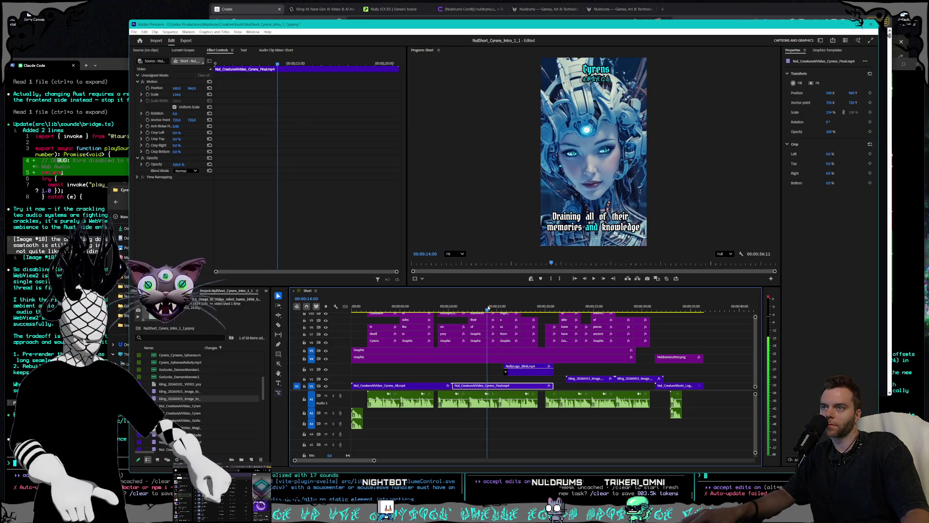
Step: Trim the V1 clip's head to the playhead and move Cyrens_Alt later on V1
drag(455, 386, 488, 385)
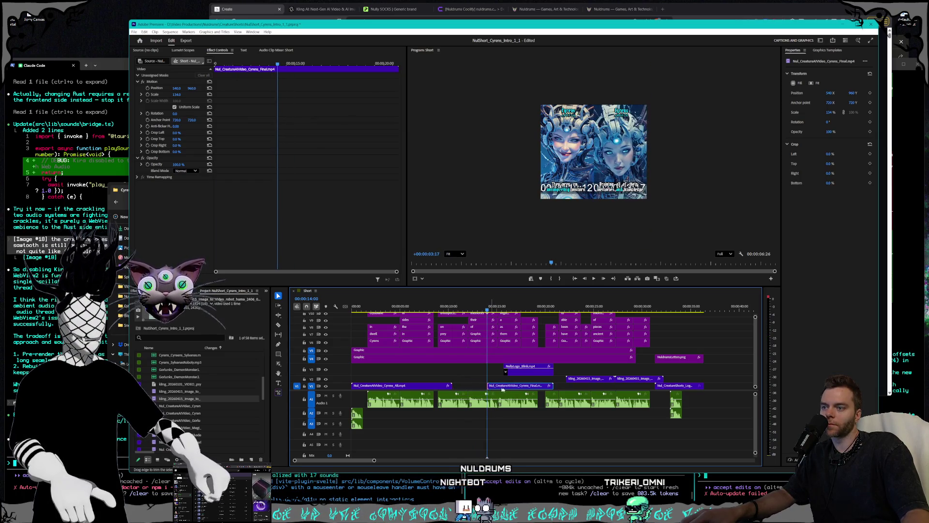
click(406, 386)
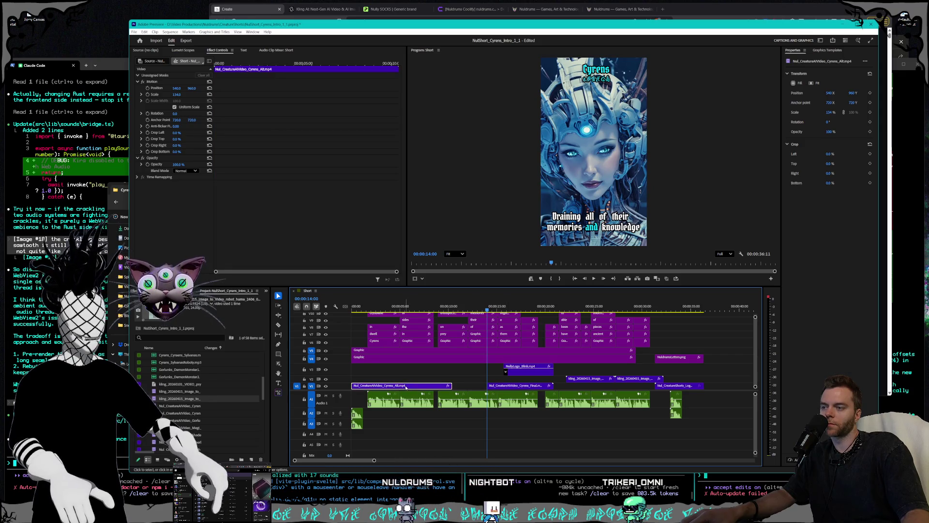
click(392, 306)
key(space)
drag(395, 386, 479, 388)
Step: Move both V2 Kling clips earlier together and preview from about 16 seconds
click(580, 379)
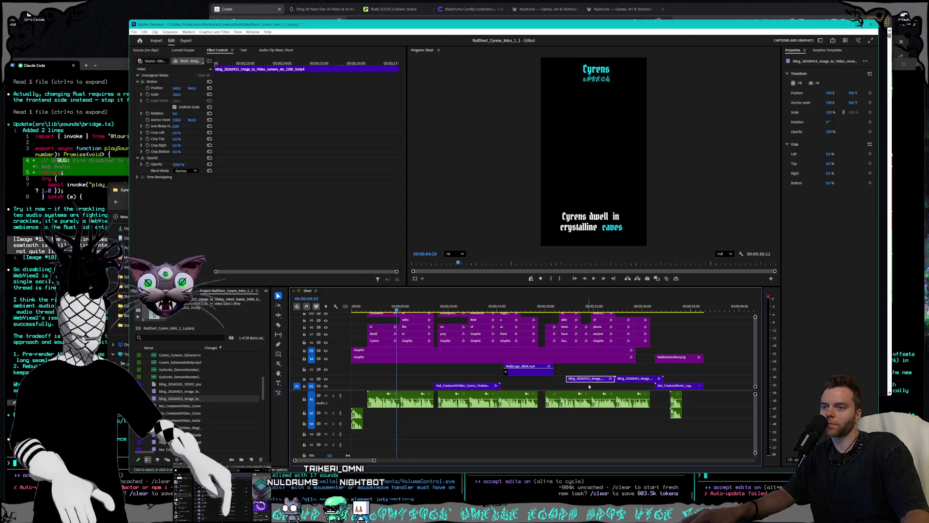
shift+click(610, 379)
drag(601, 381, 539, 382)
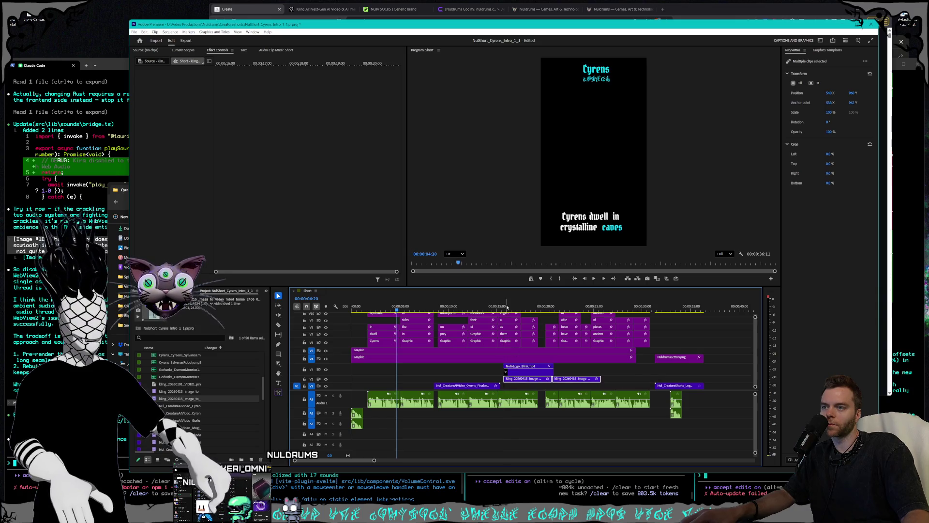
click(506, 308)
key(space)
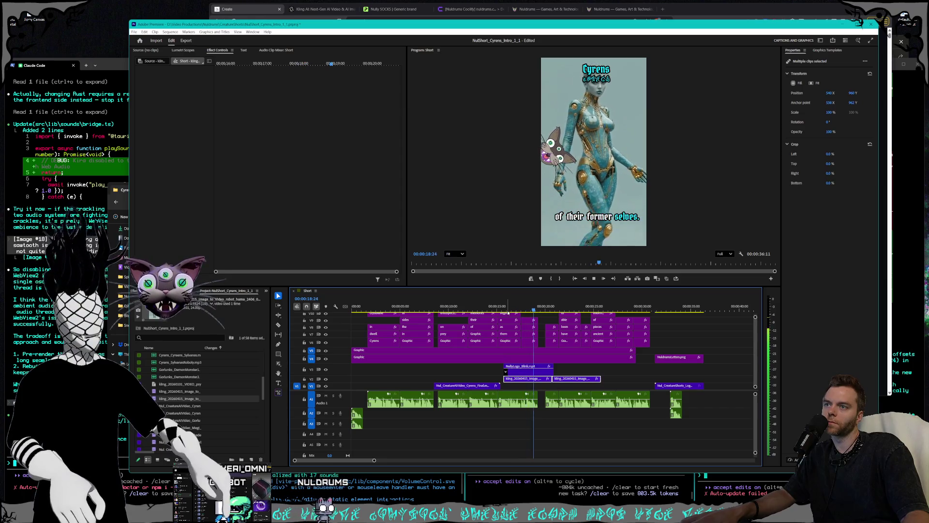
Step: Shift Cyrens_Final to about 15 seconds and the Kling clips to about 5 seconds, then play back
mouse_move(466, 385)
mouse_down()
mouse_move(535, 394)
mouse_move(412, 381)
mouse_up()
shift+click(517, 379)
click(396, 307)
key(space)
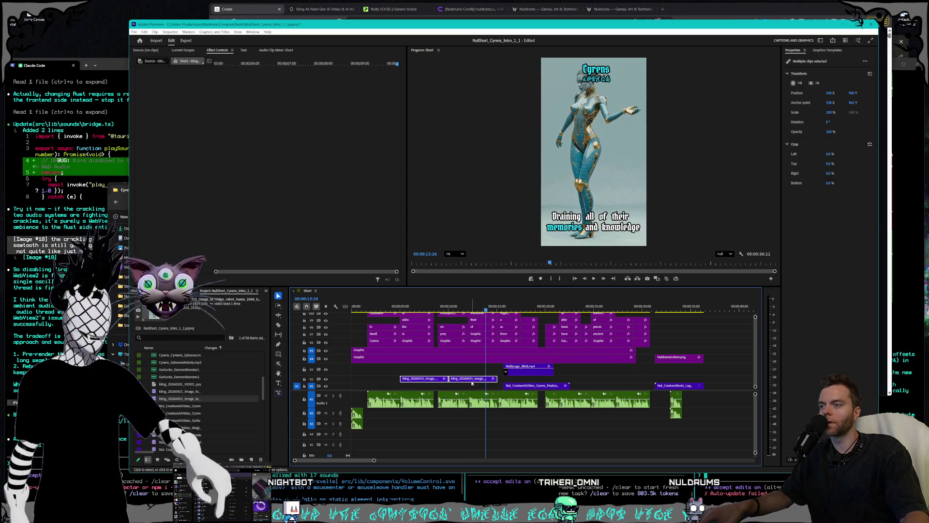
click(446, 381)
Step: Slow the second Kling clip with a Speed/Duration value of 150
right_click(437, 380)
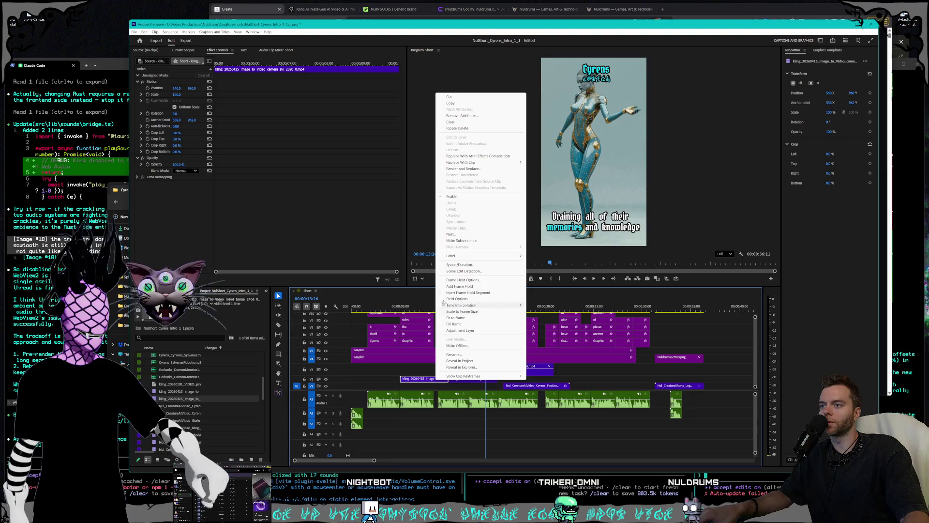
click(456, 265)
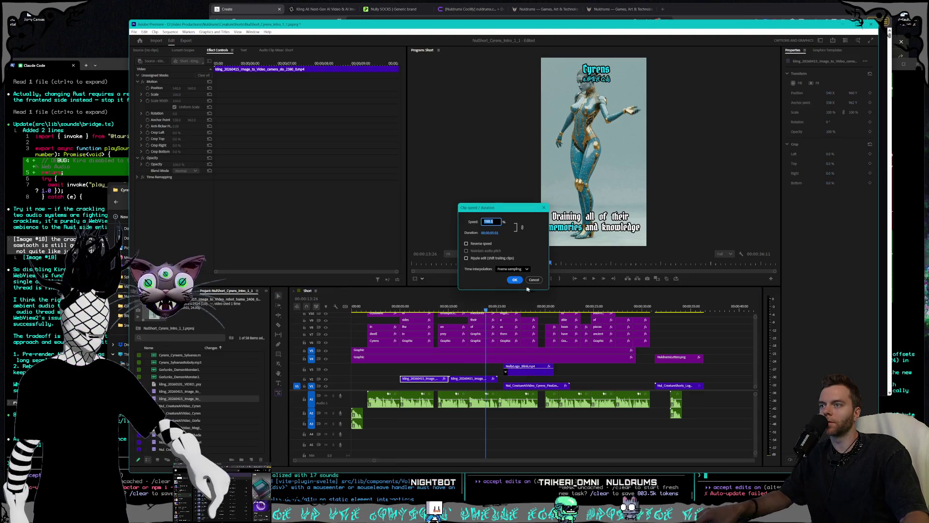
click(534, 280)
right_click(465, 378)
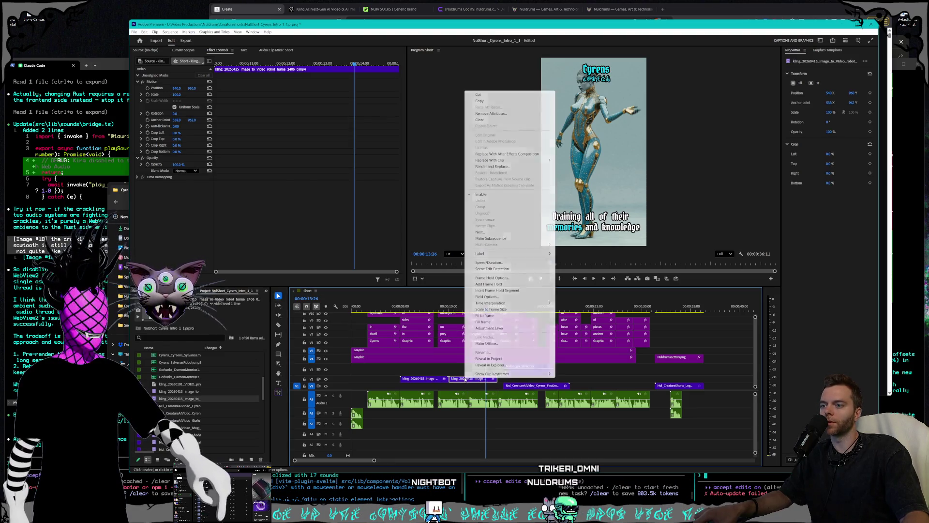
click(489, 262)
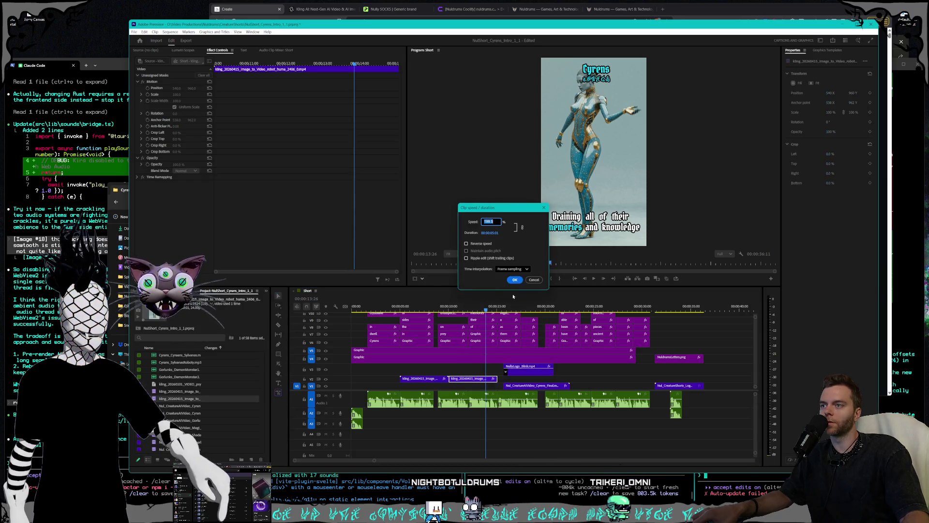
text(150)
key(Return)
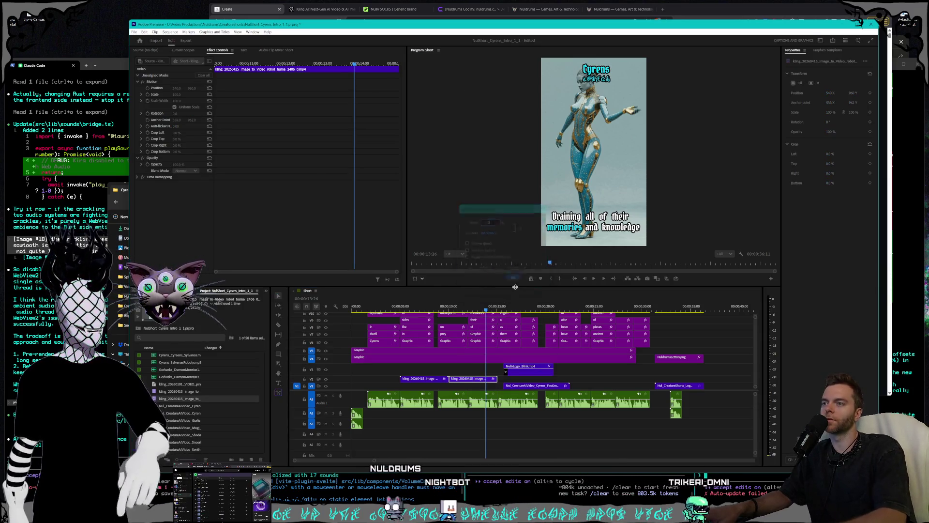
Step: Slide both Kling clips to the sequence start, trim the V4/V5 Graphic clips shorter, and play back
key(Up)
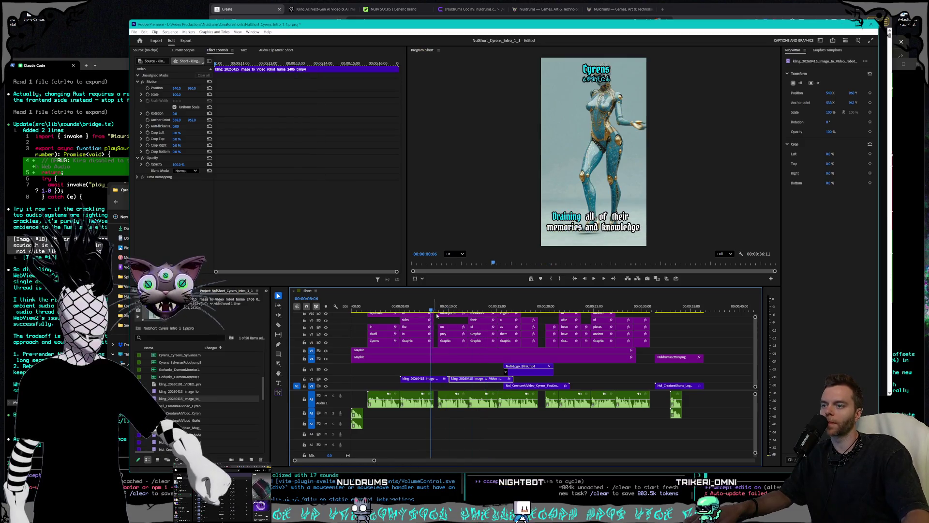
drag(459, 386, 407, 377)
drag(435, 378, 403, 378)
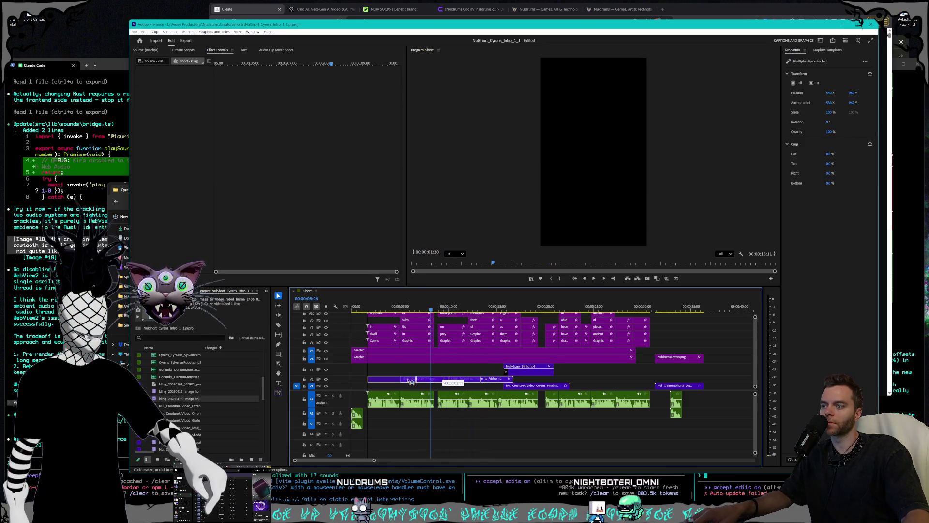
mouse_move(651, 363)
mouse_down()
mouse_move(625, 349)
mouse_move(367, 353)
mouse_up()
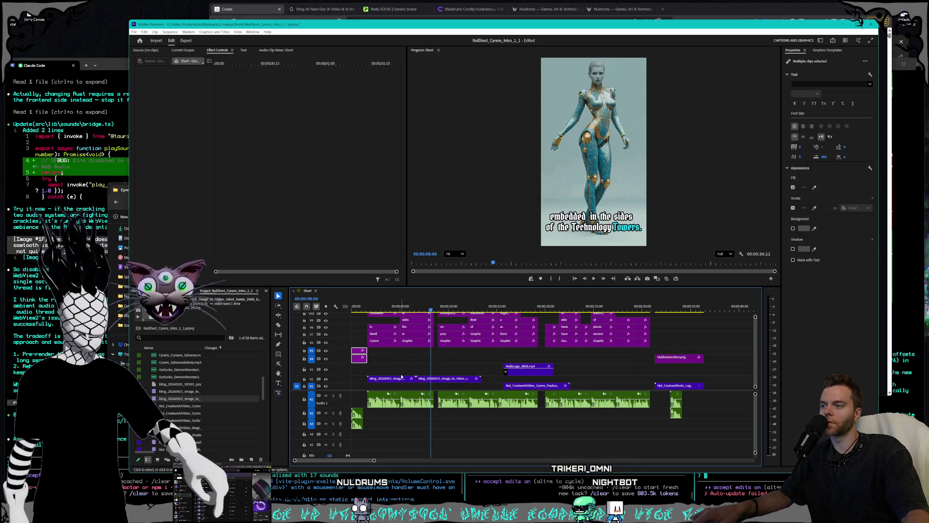
click(401, 374)
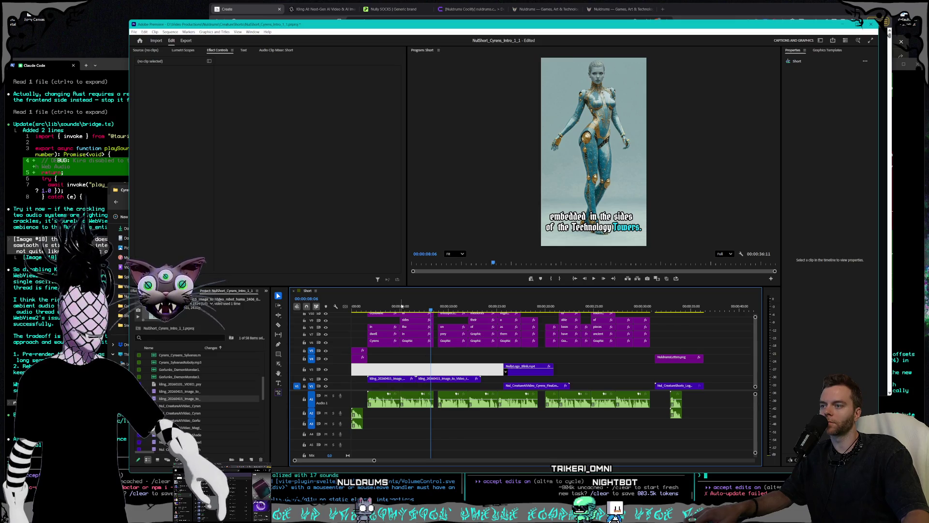
click(385, 306)
key(space)
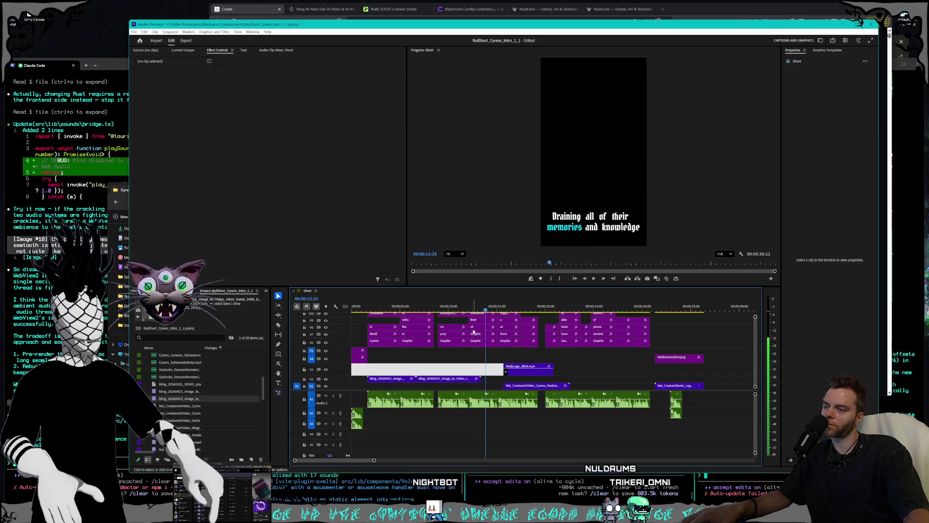
Step: Return the second Kling clip to 100% speed and play from about six seconds to check
click(454, 383)
right_click(457, 383)
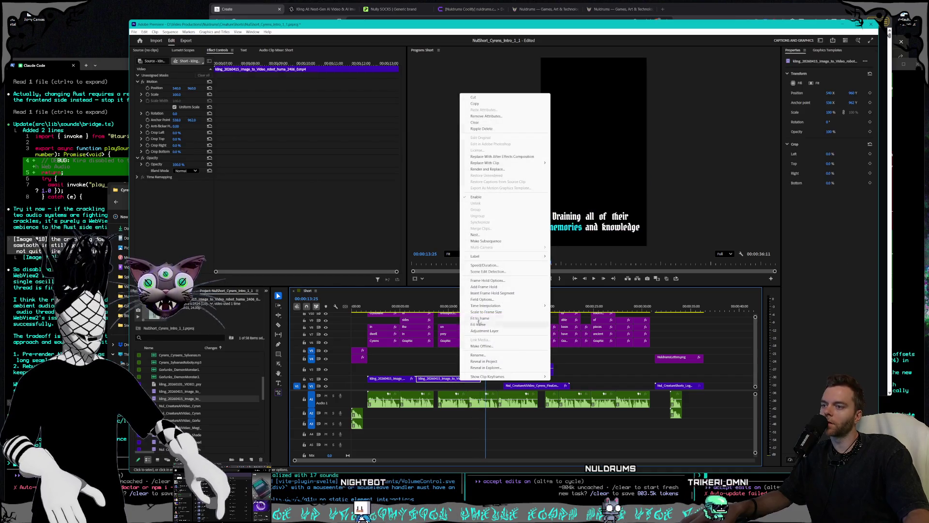
click(489, 265)
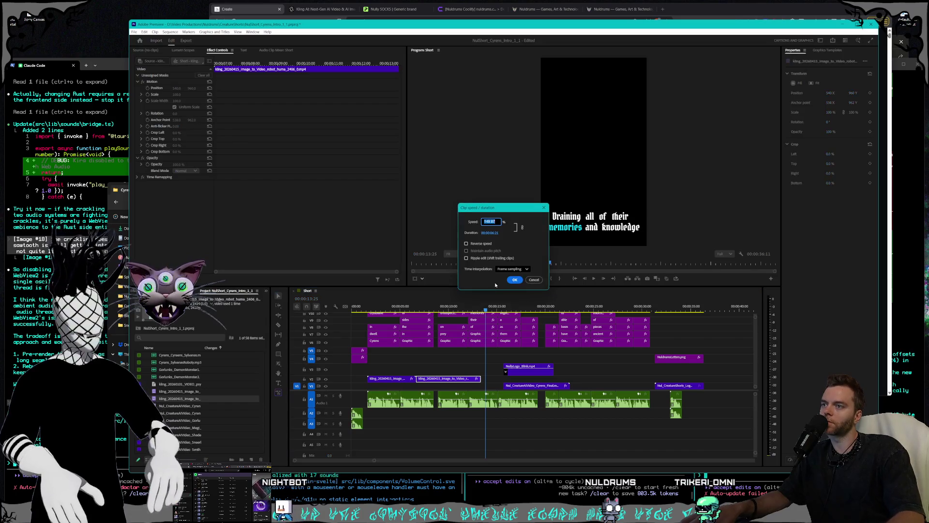
key(Return)
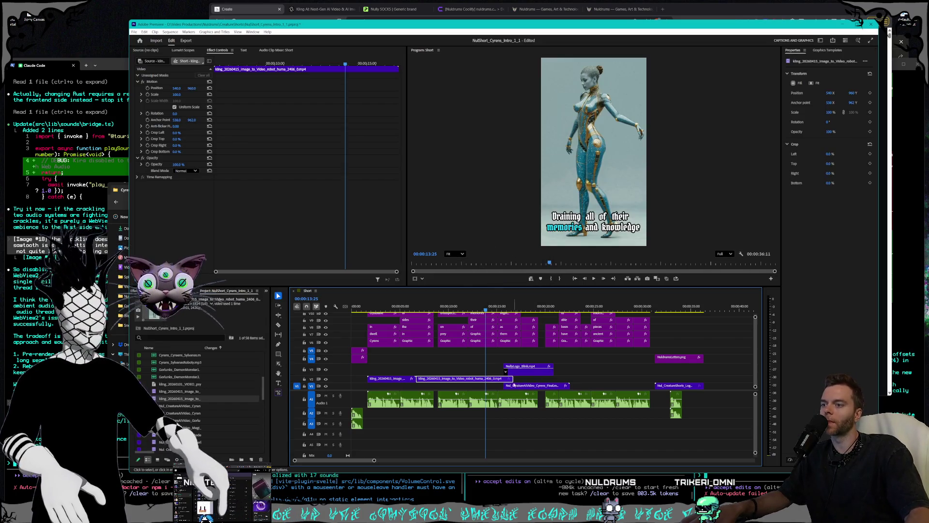
drag(445, 380, 448, 380)
click(410, 308)
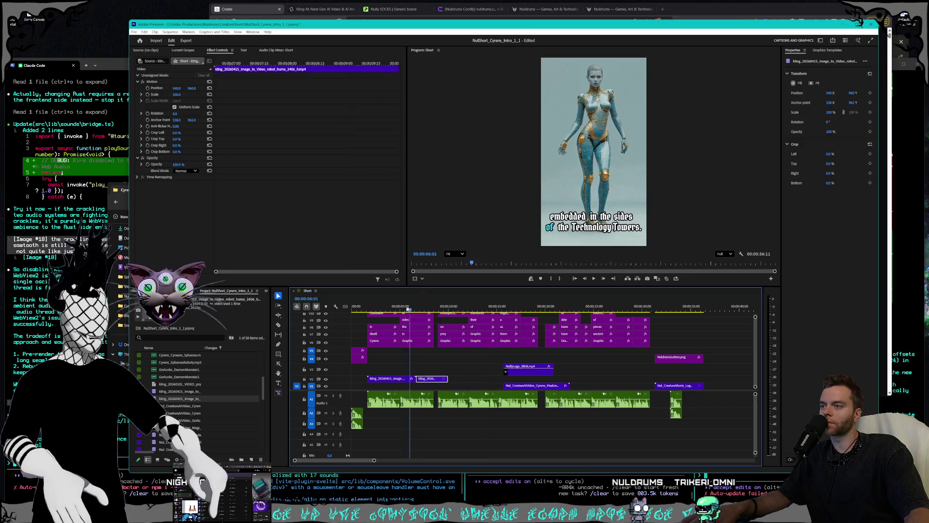
key(space)
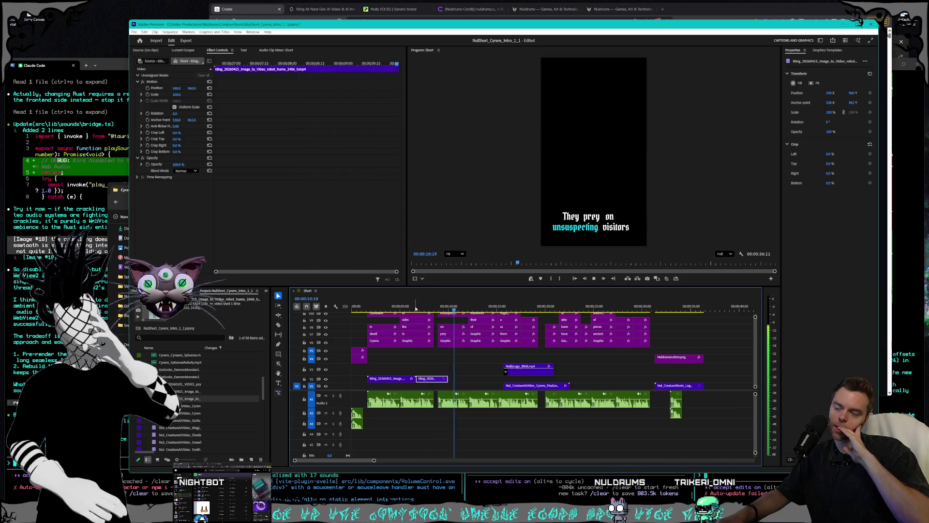
key(space)
Step: Extend the second Kling clip's end under the captions and select both Kling clips
drag(449, 379, 450, 379)
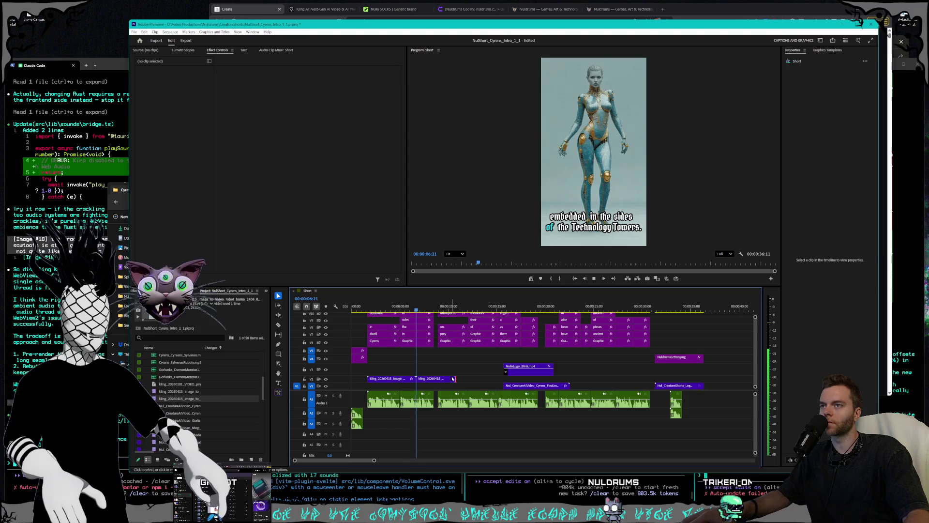
drag(455, 378, 468, 379)
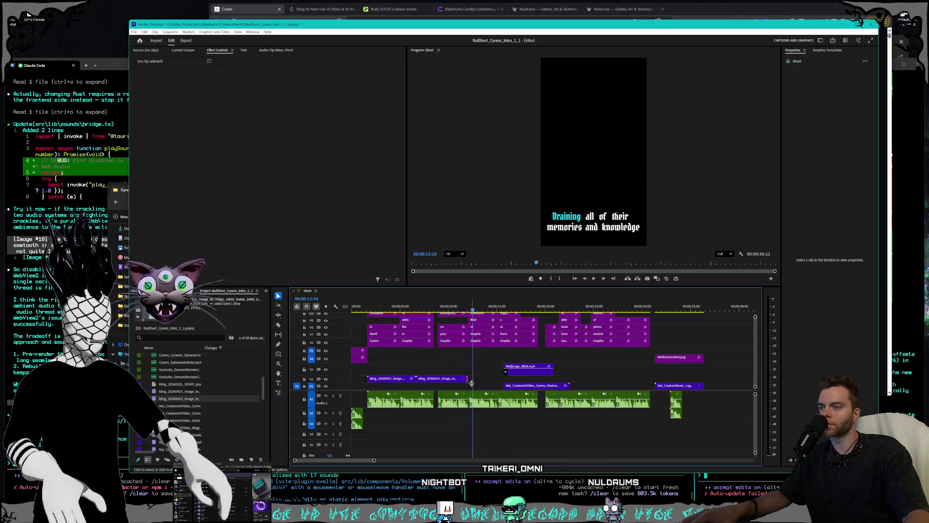
drag(467, 378, 475, 374)
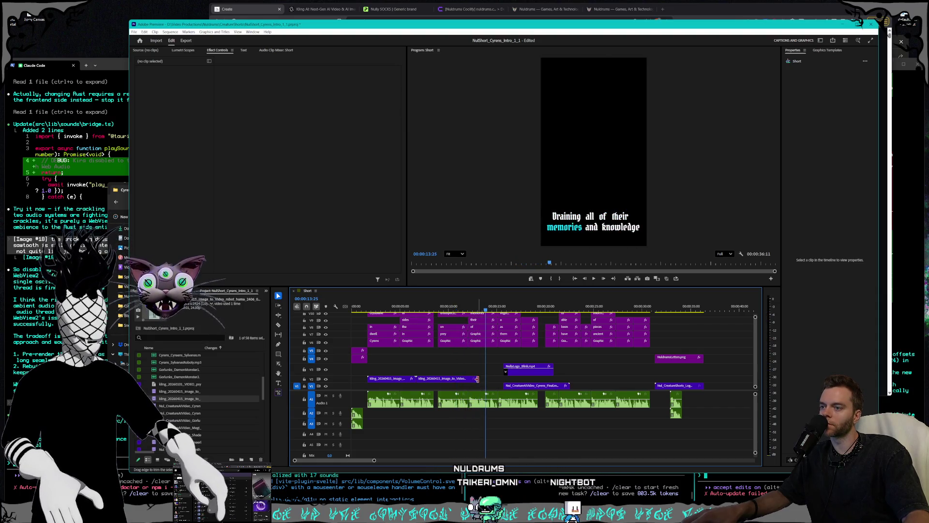
key(space)
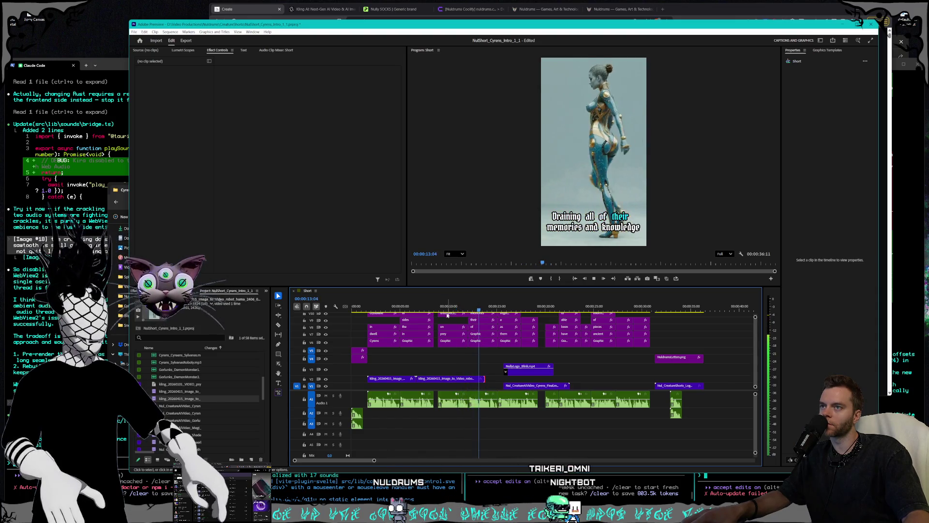
click(388, 307)
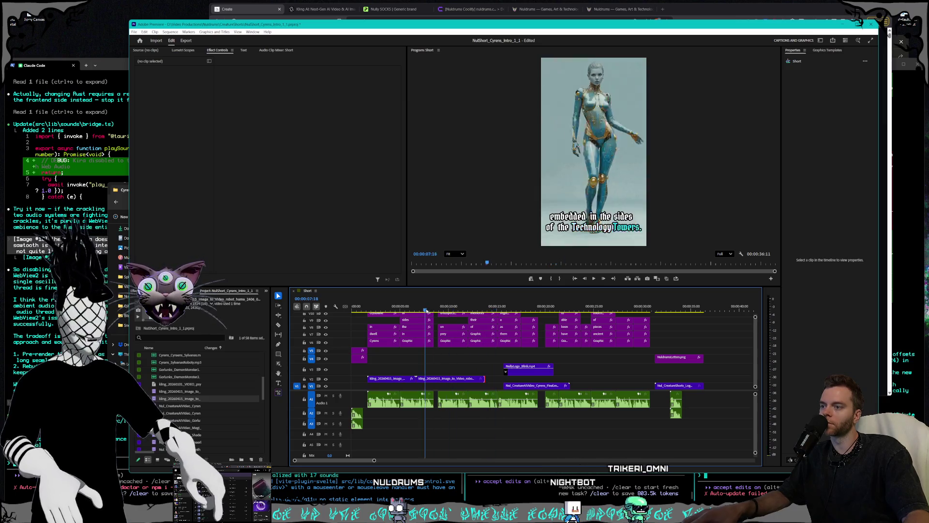
mouse_move(352, 364)
mouse_down()
mouse_move(504, 383)
mouse_move(409, 376)
mouse_move(424, 384)
mouse_up()
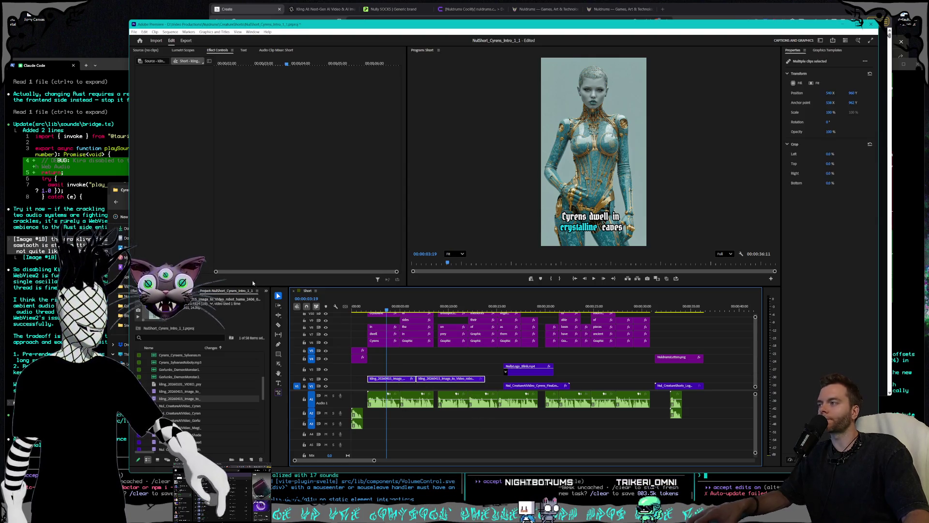
click(121, 191)
Step: Select the logo splash video, open Shorts › Cyrens stills in a second Explorer window, then return to Kling
drag(211, 193, 206, 193)
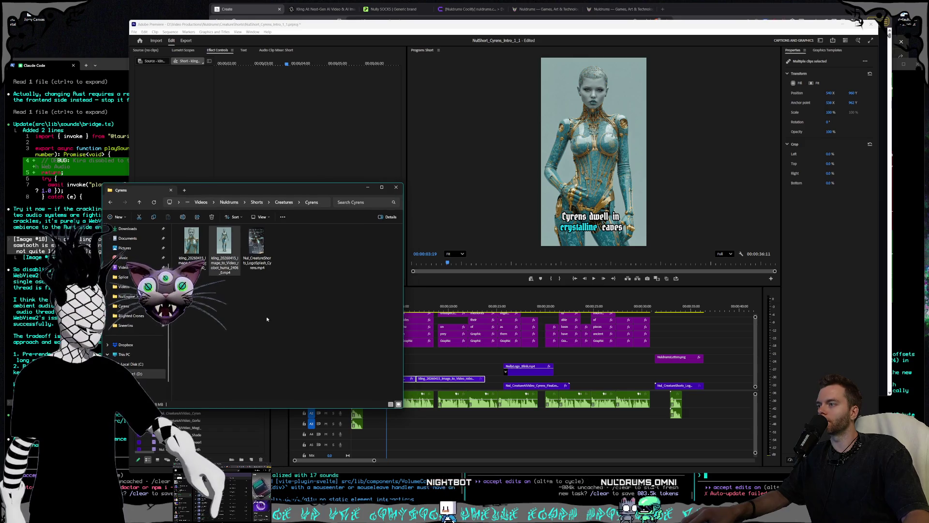
click(250, 244)
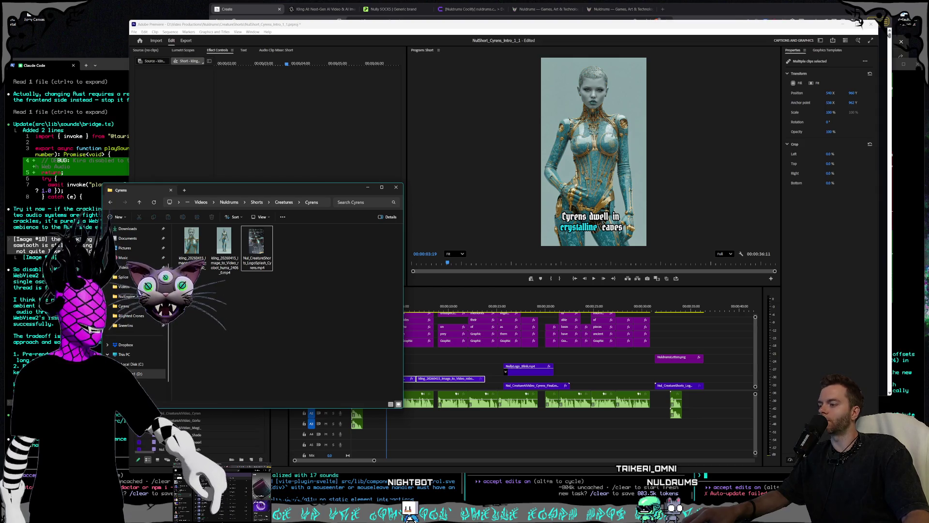
ctrl+click(126, 326)
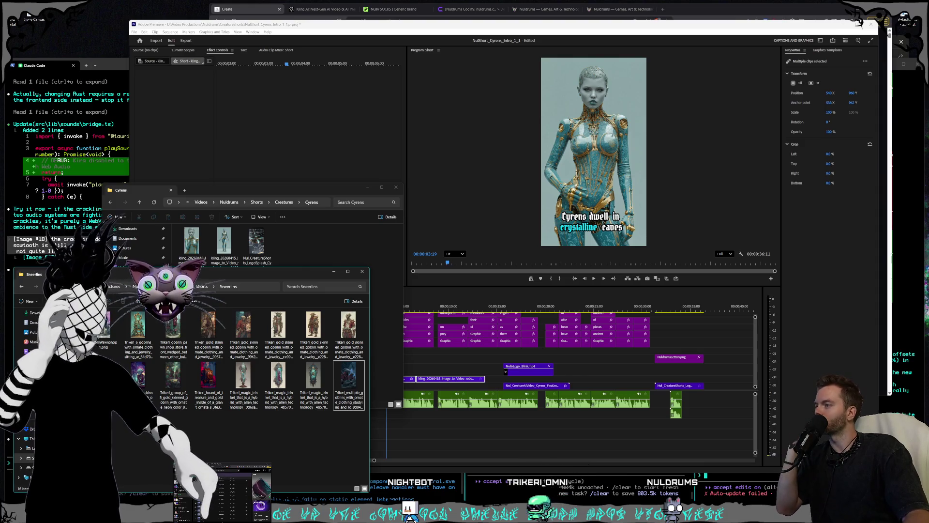
click(202, 286)
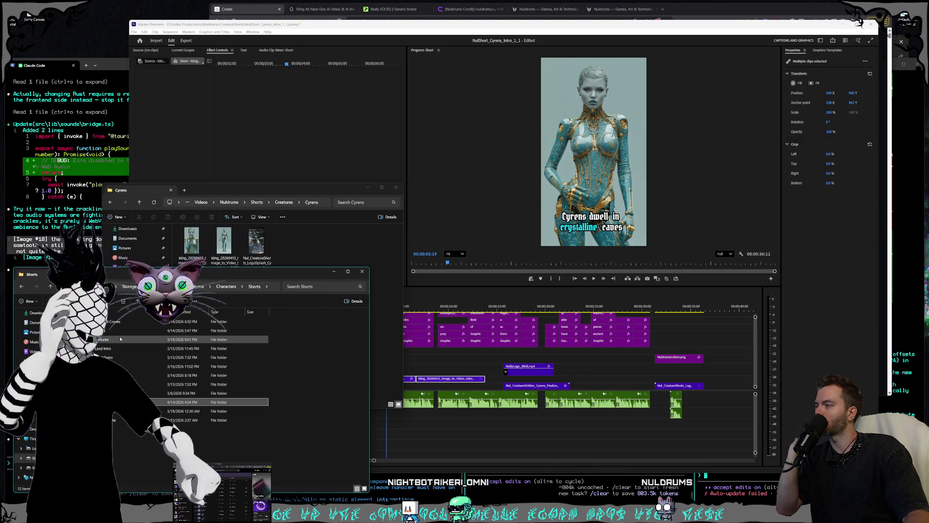
double_click(289, 386)
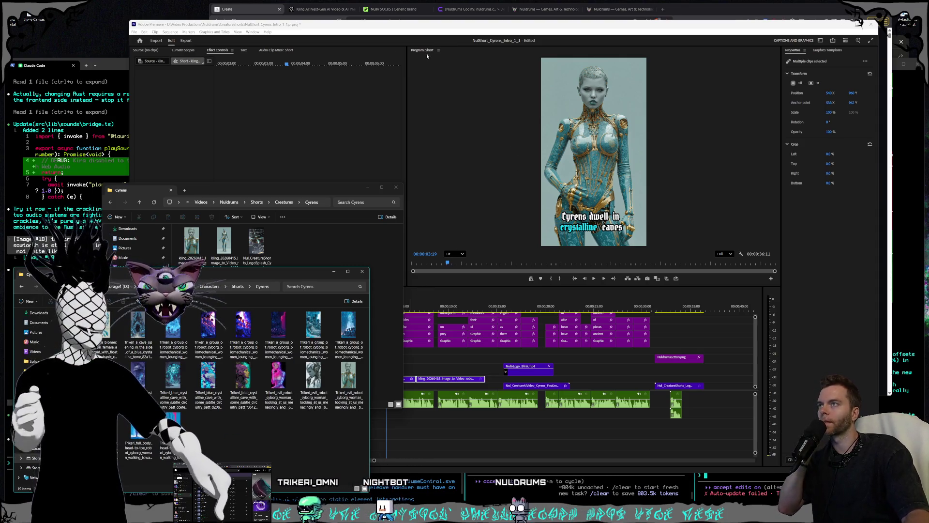
click(323, 10)
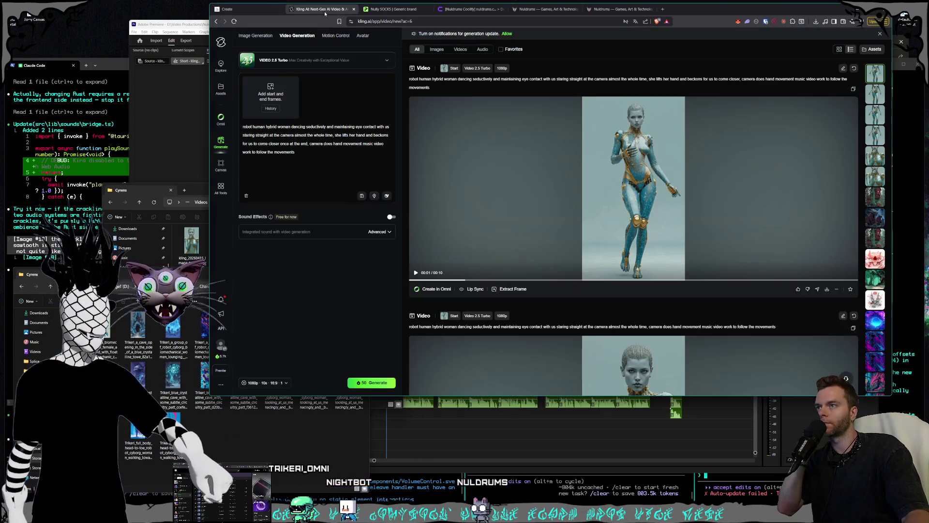
Step: Clear the old Kling prompt and begin a new one with 'stylized,'
click(200, 289)
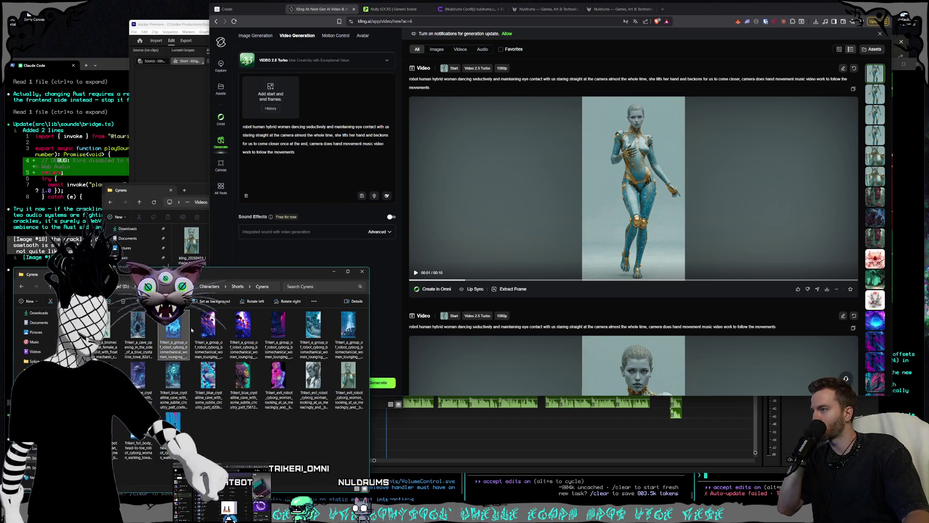
click(332, 140)
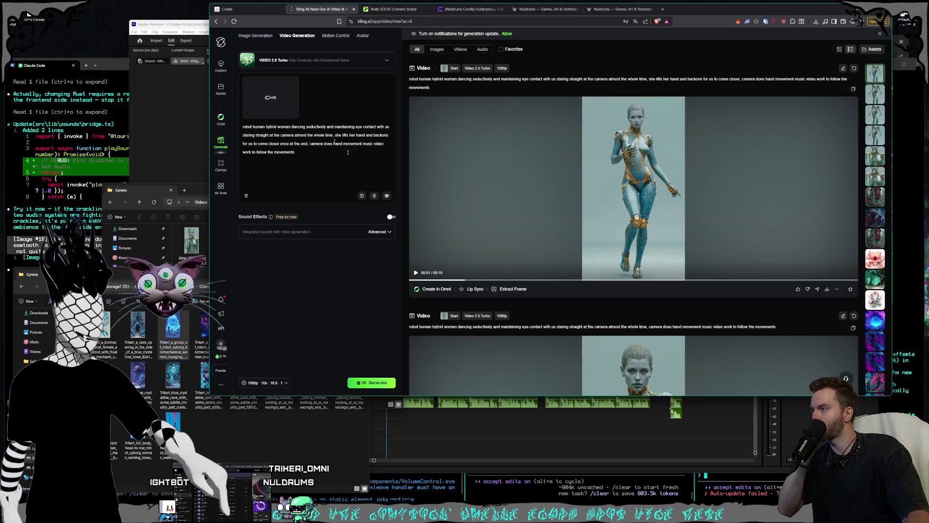
drag(309, 152, 224, 128)
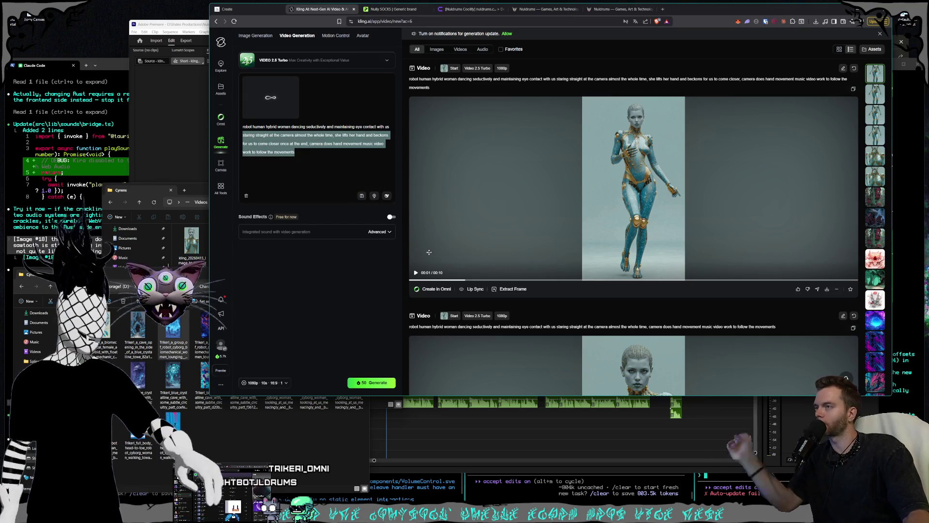
double_click(318, 152)
key(ctrl+a)
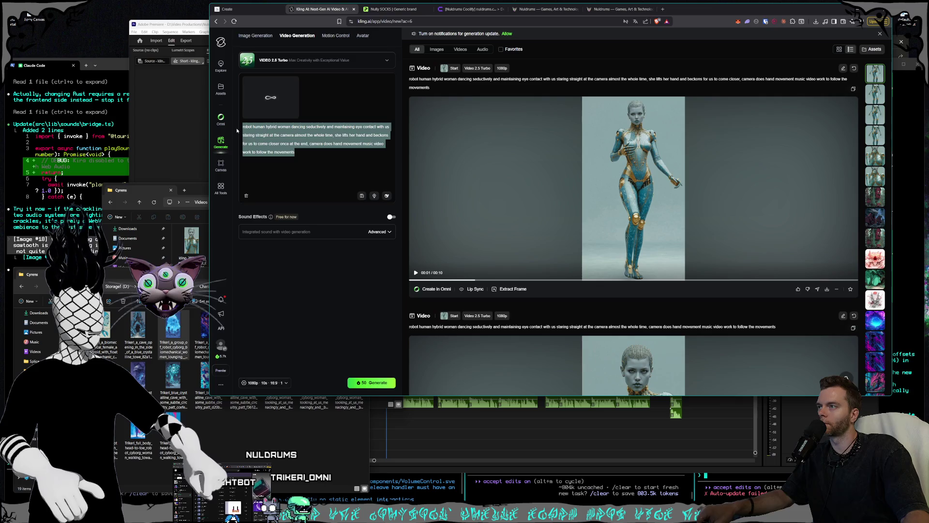
key(BackSpace)
text(stylized)
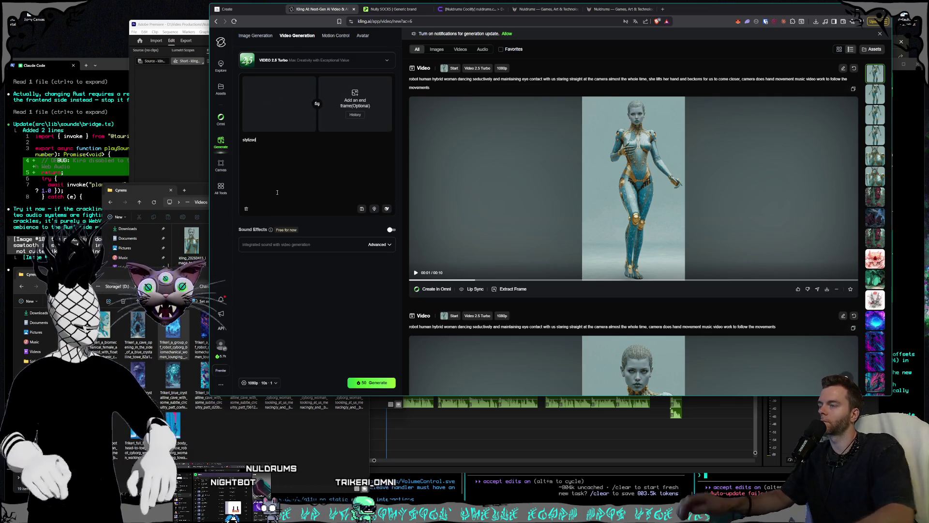
text(,)
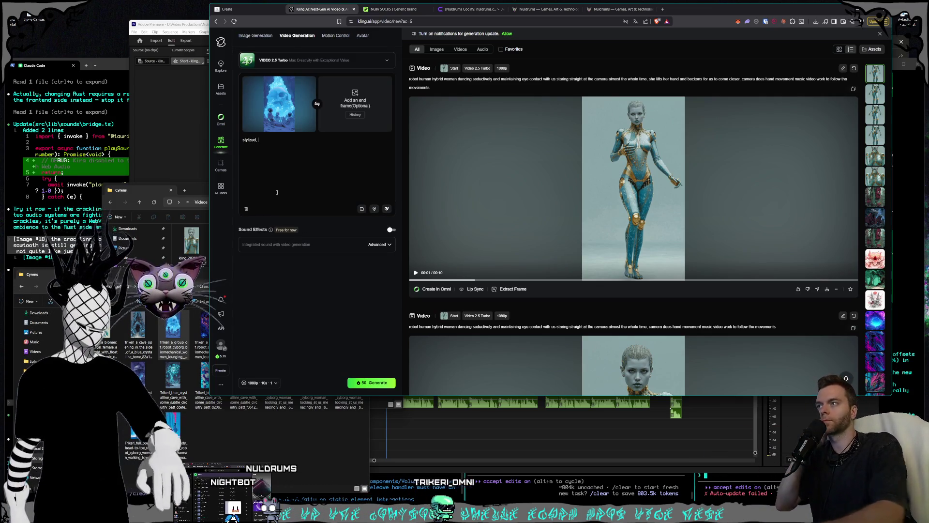
Step: Preview the Cyrens cave stills full size, ending on the blue crystalline cave image
double_click(159, 340)
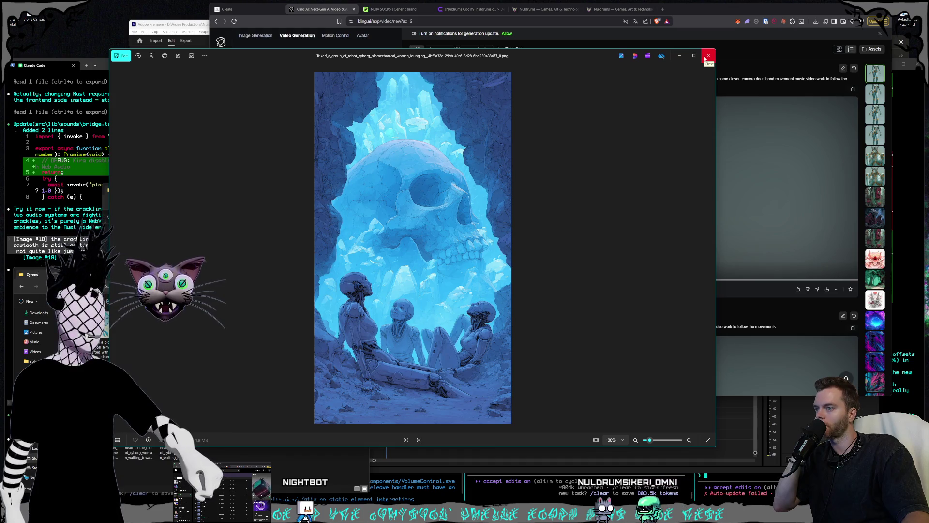
click(707, 56)
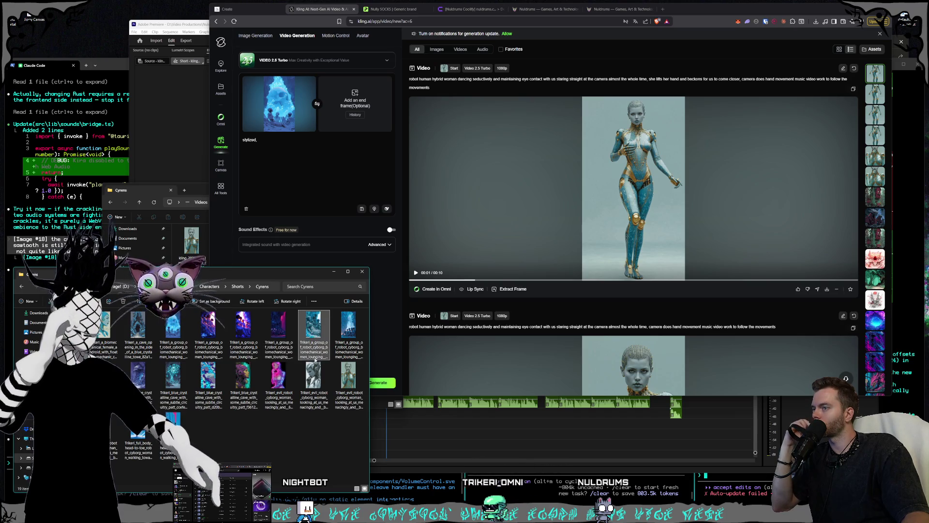
double_click(315, 357)
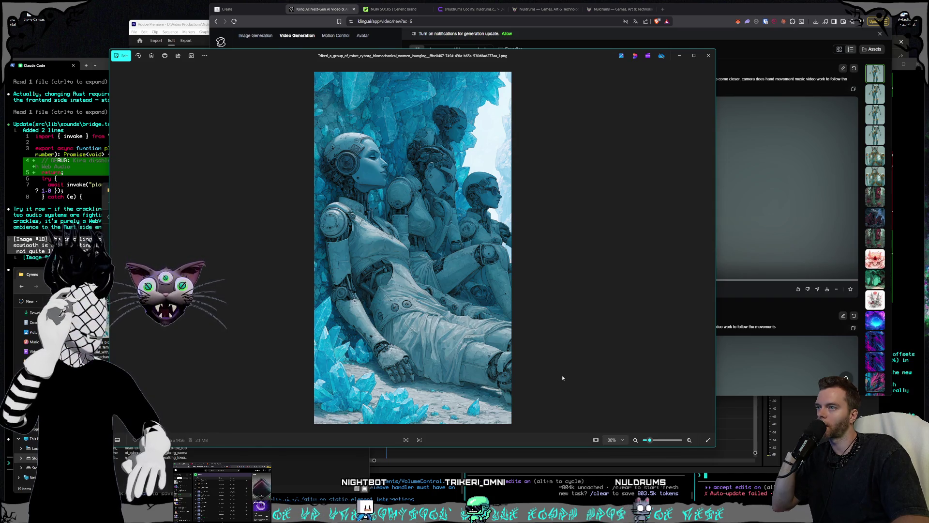
key(Right)
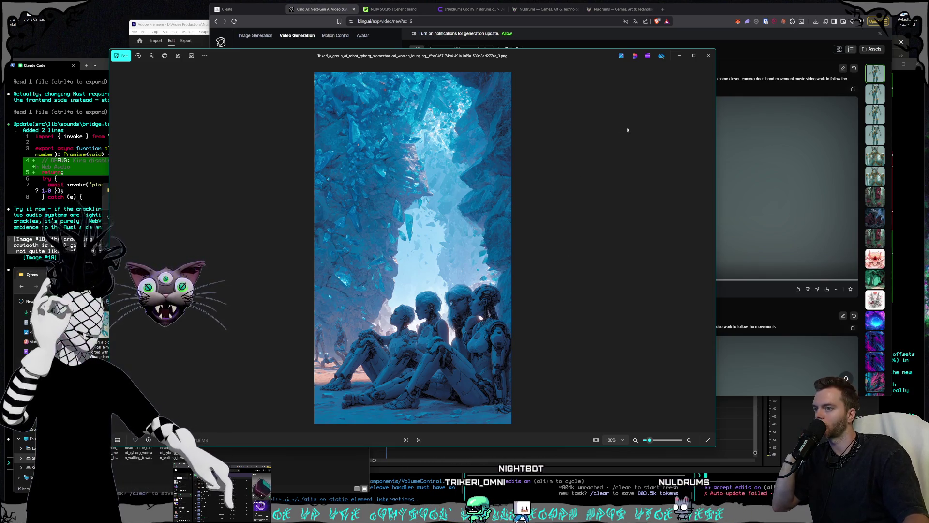
click(707, 56)
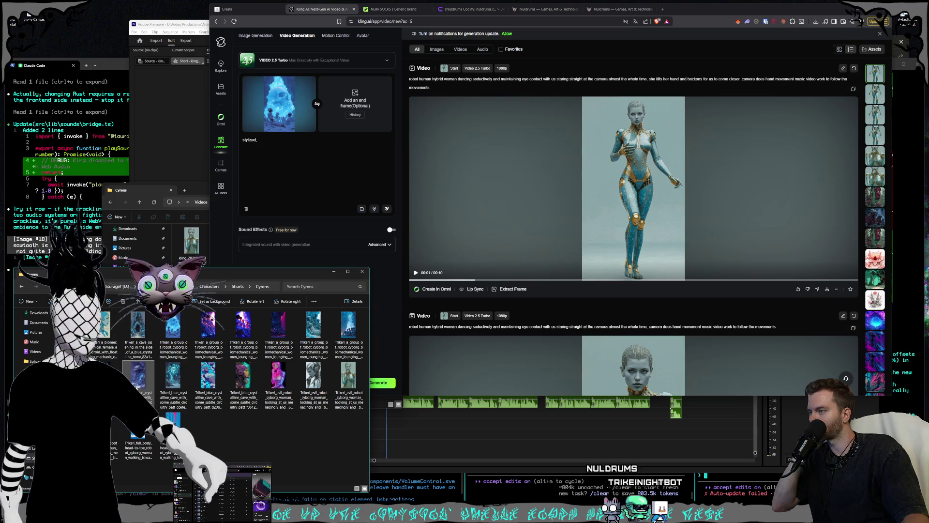
double_click(138, 375)
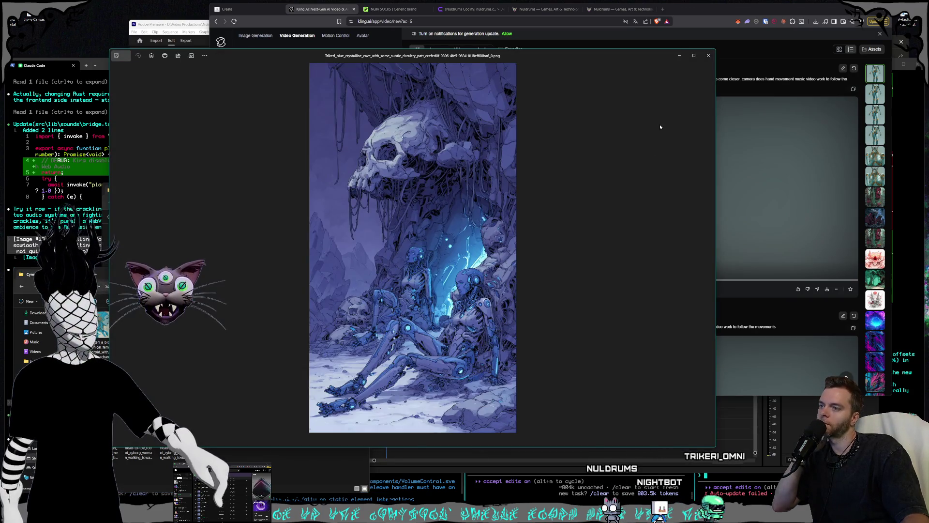
Step: Write a prompt where the camera slowly zooms and tilts on cyborg women in a cave looking around
click(707, 59)
text(stylized, camera slowly zoom in and tilts to the side on a gi)
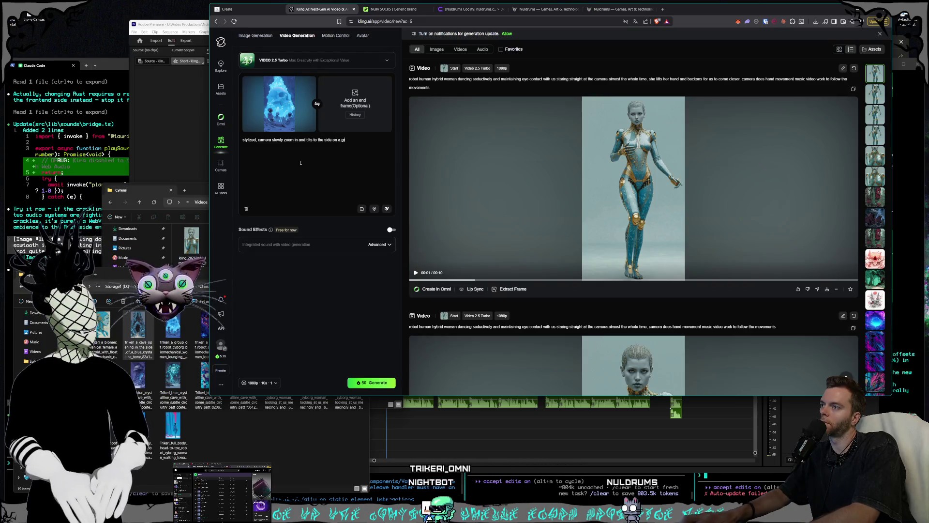
text(roup of cybo)
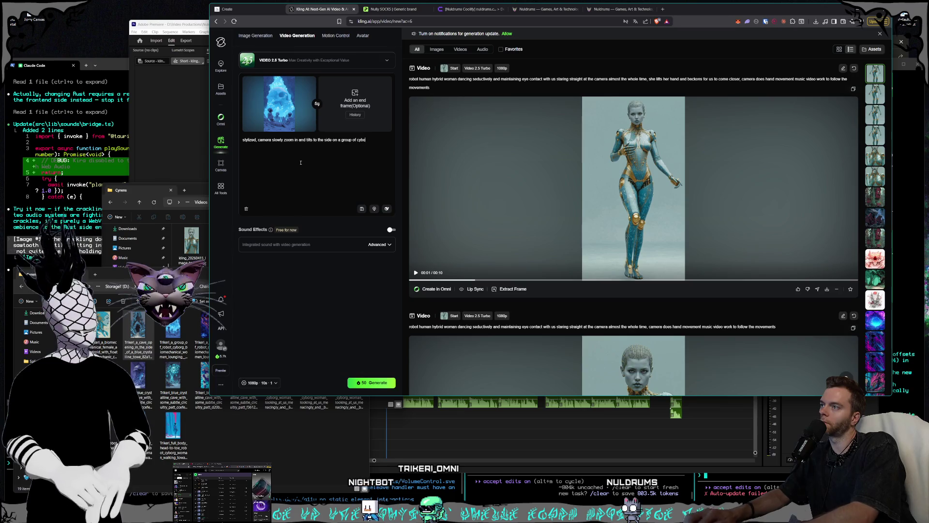
text(rg women)
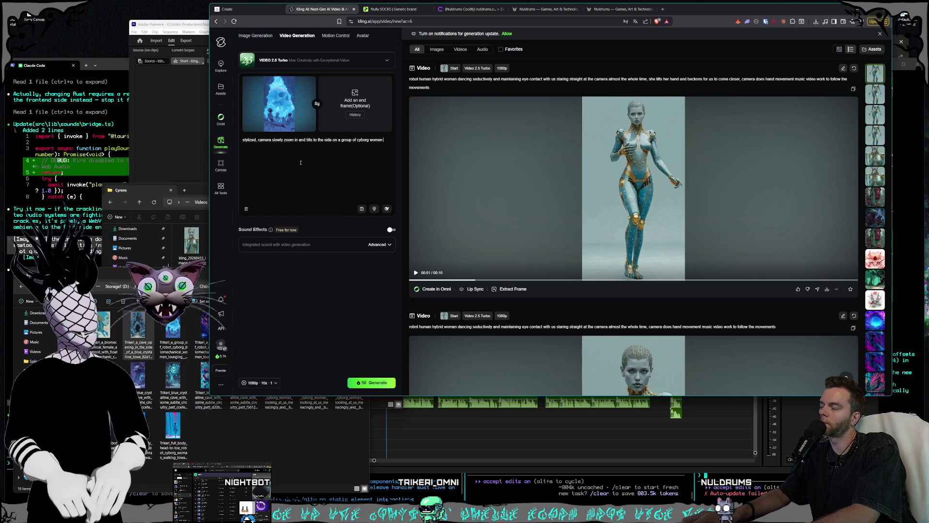
click(177, 354)
double_click(282, 358)
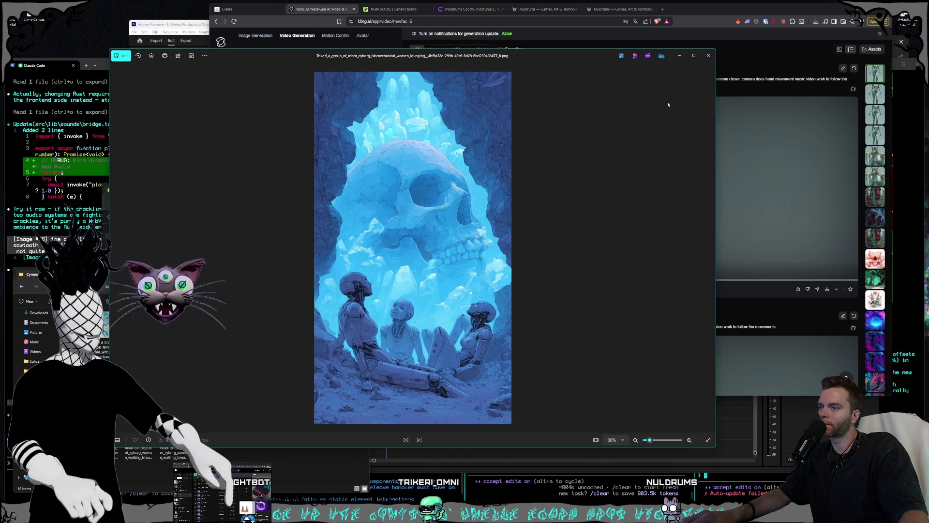
click(708, 56)
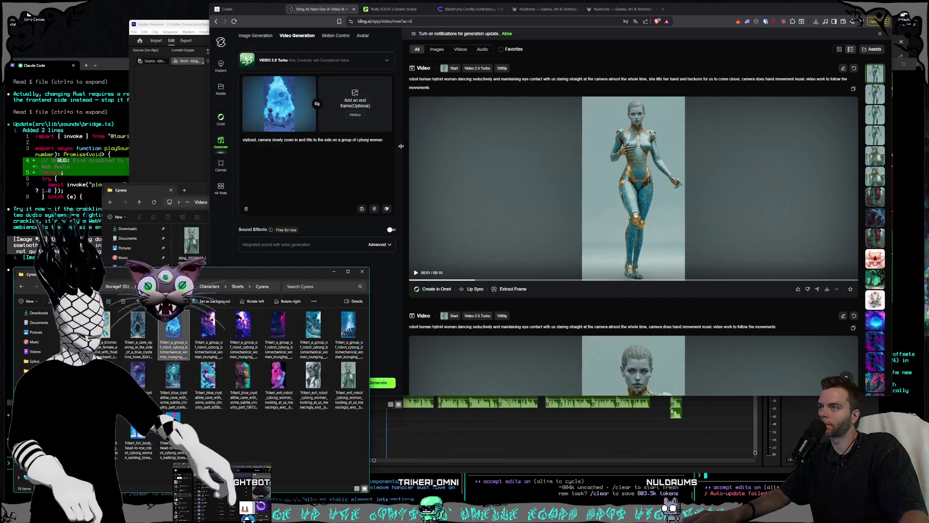
click(389, 142)
text(in a cave)
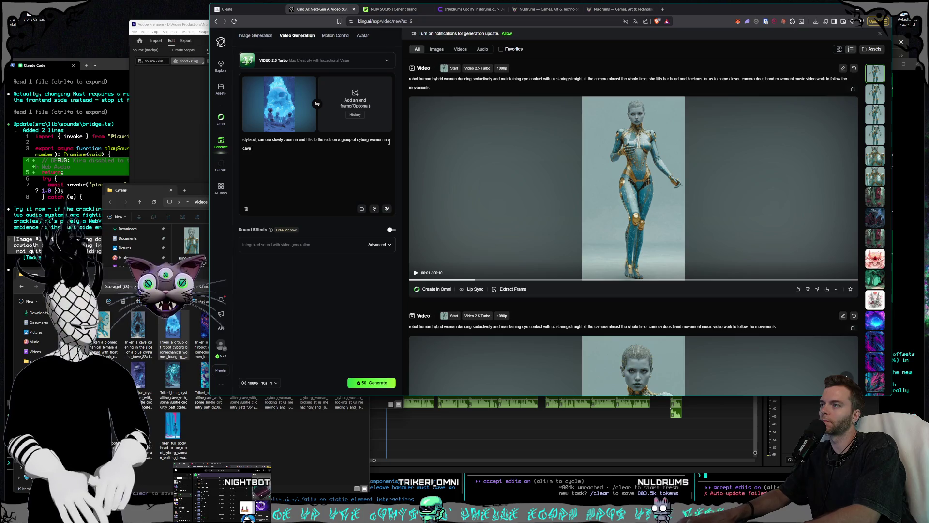
text(looking around)
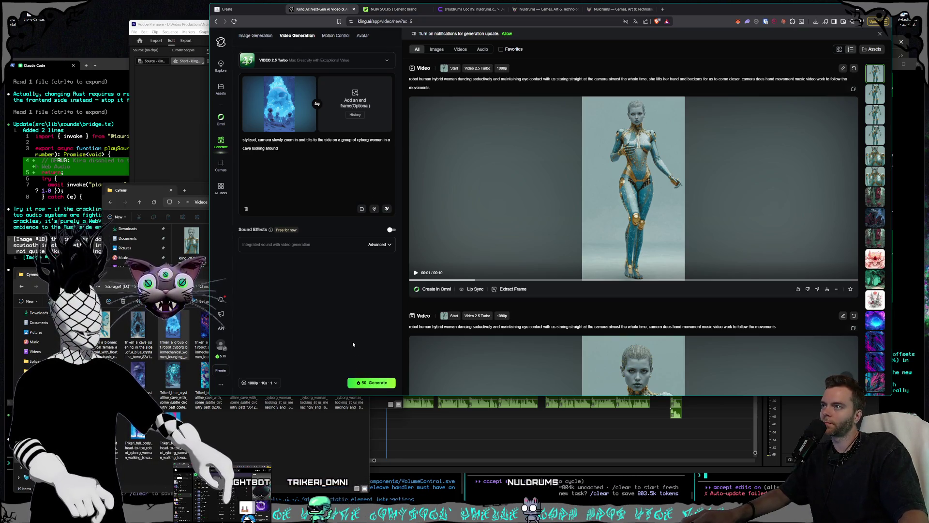
Step: Confirm the 1080p, 10-second generation settings and generate the cave video
click(260, 383)
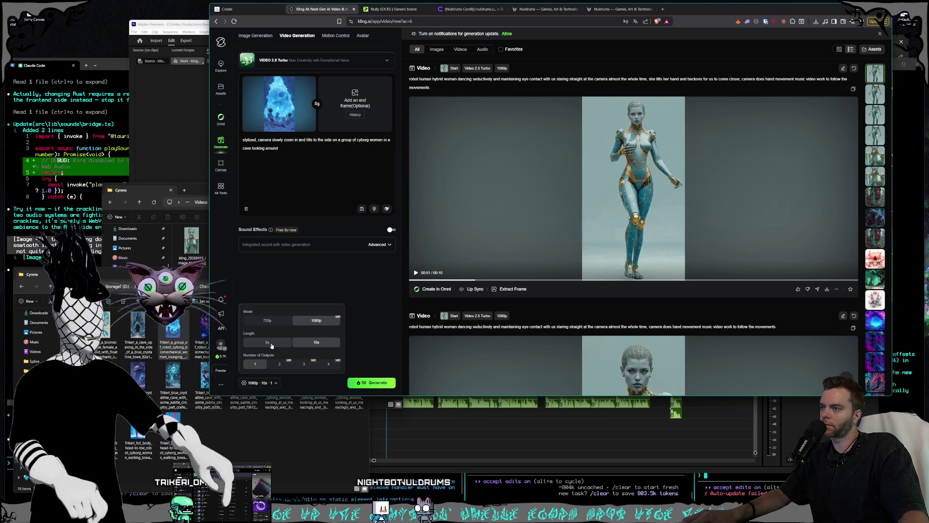
click(270, 383)
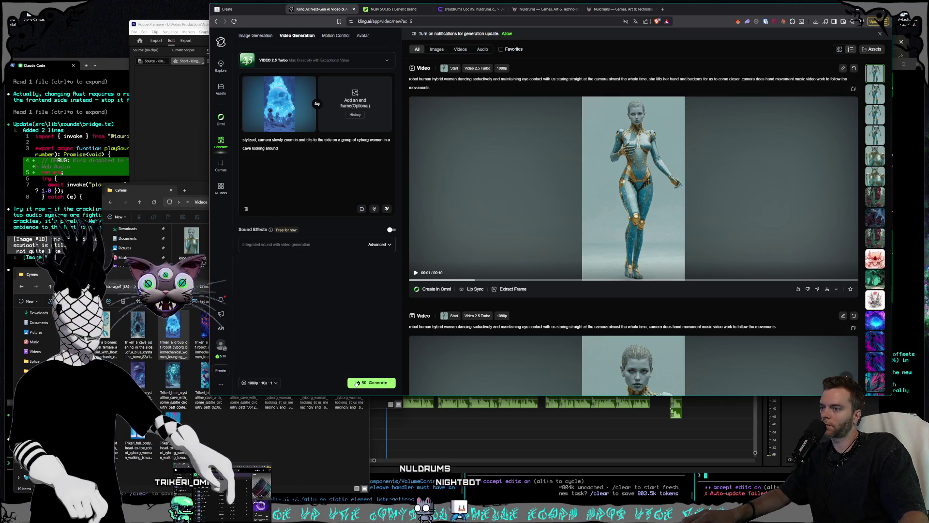
click(371, 382)
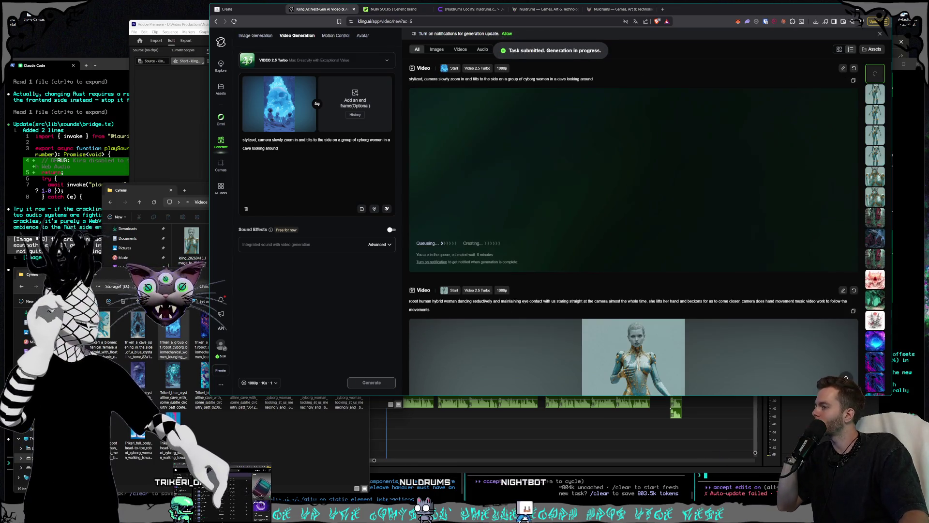
Step: Swap the start frame to the neon pink evil robot cyborg woman image and trim the prompt to 'stylized,'
click(172, 334)
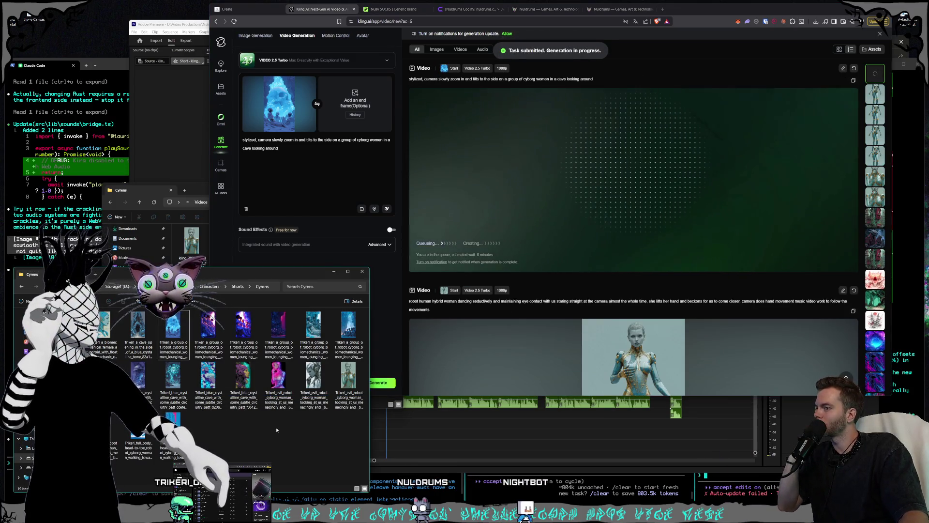
mouse_move(299, 85)
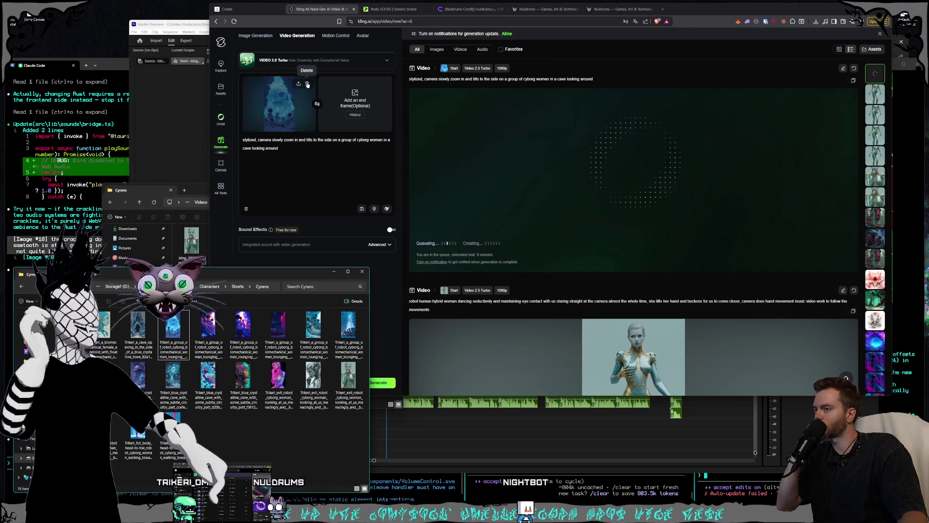
double_click(288, 388)
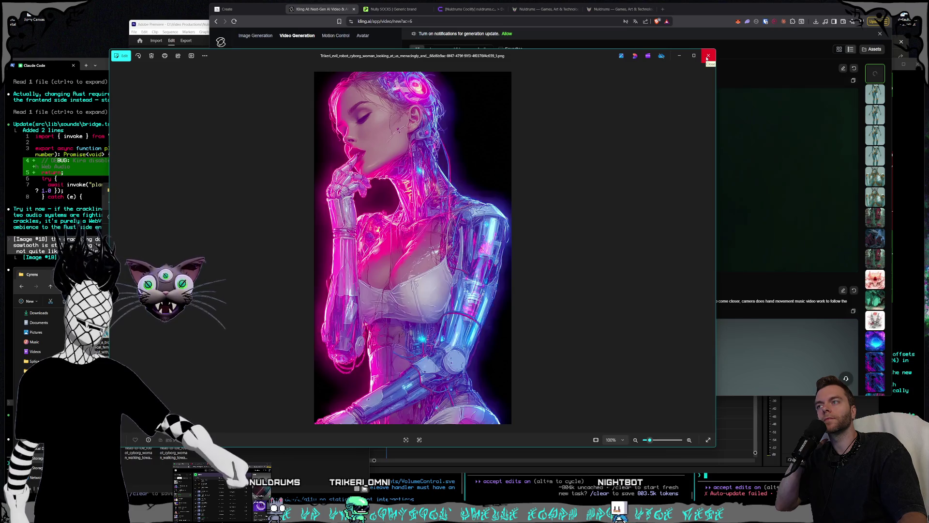
click(707, 57)
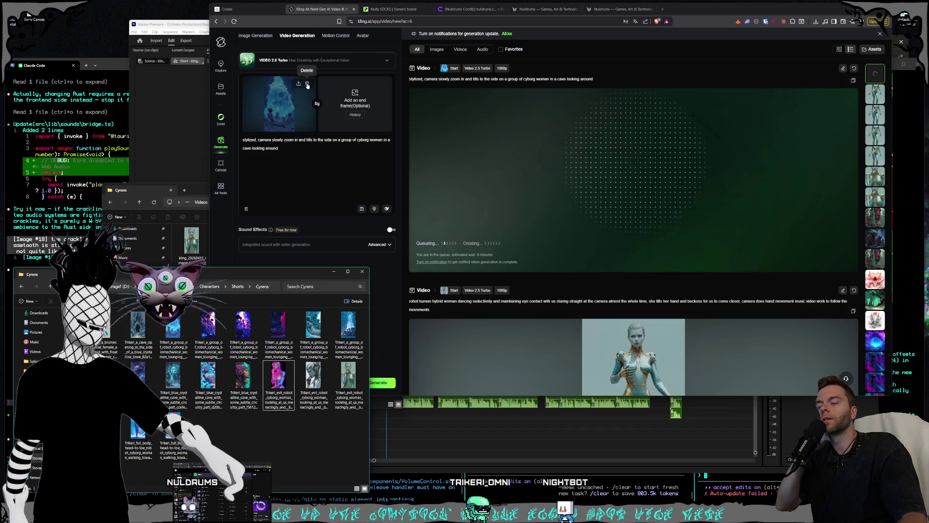
click(307, 84)
drag(290, 409, 271, 97)
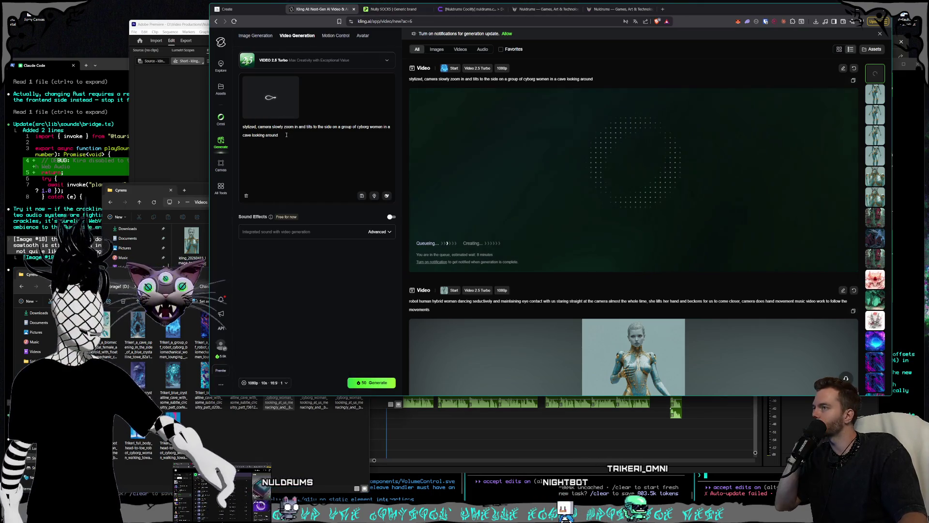
drag(286, 151, 259, 128)
key(BackSpace)
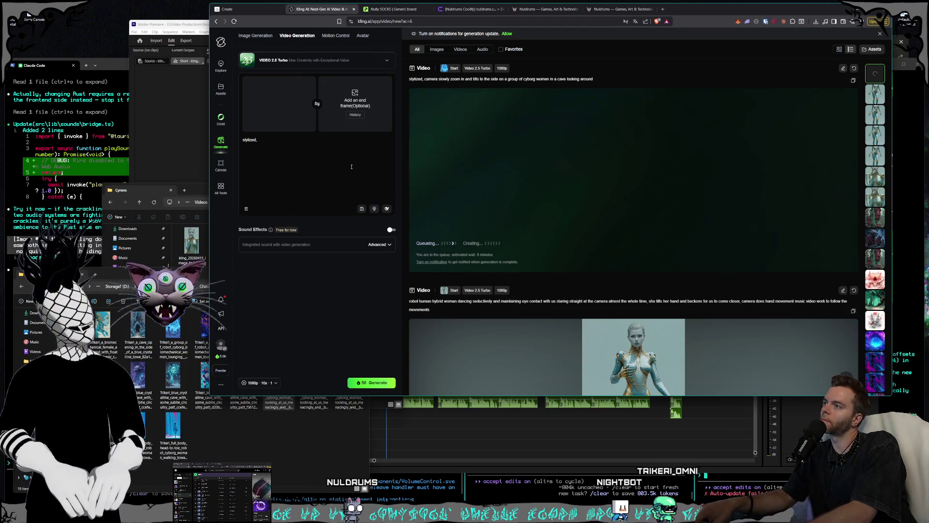
Step: Generate a static-camera clip of the robot girl turning to look at us, biting her lip and winking
text( s)
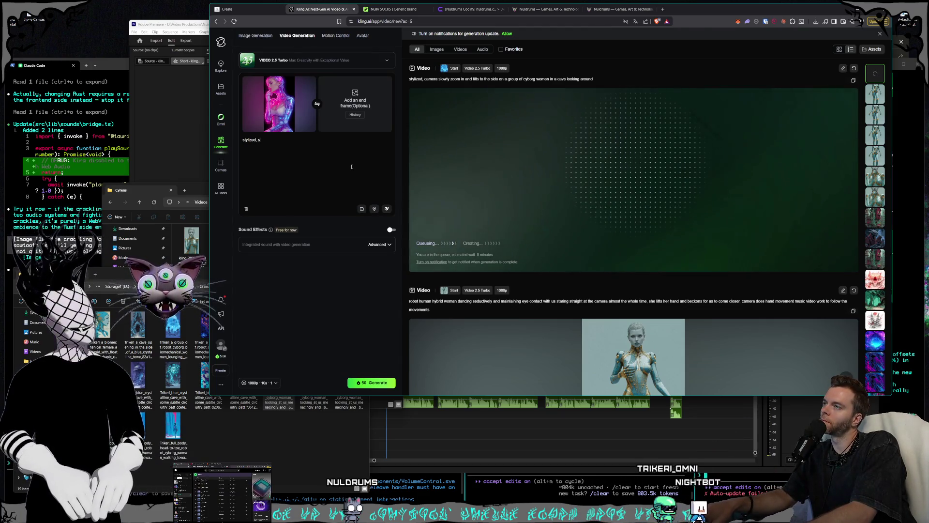
text(tatic camera, robot gi)
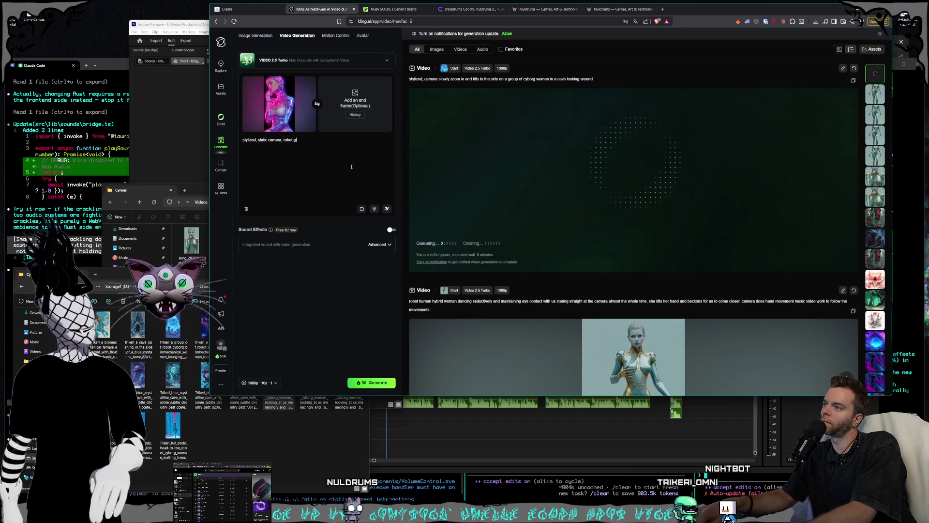
text(rl turns to look right at u)
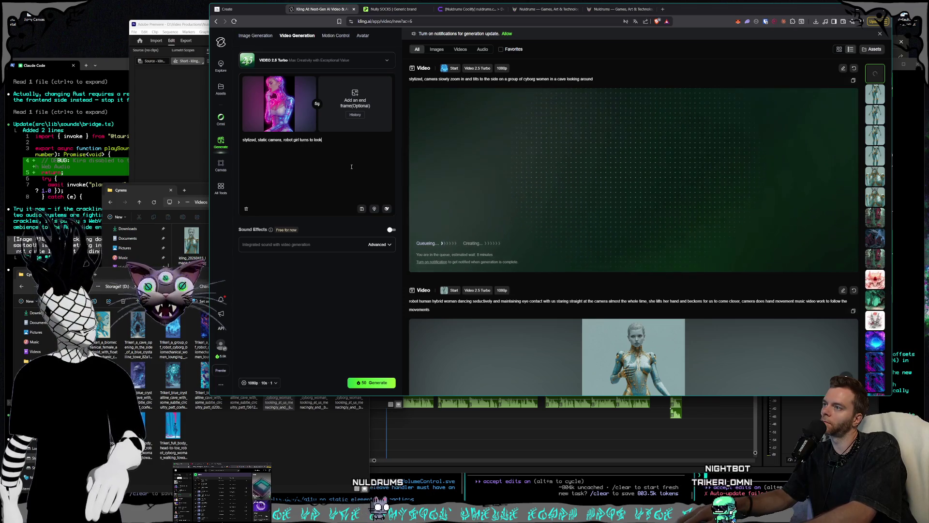
text(s and the a)
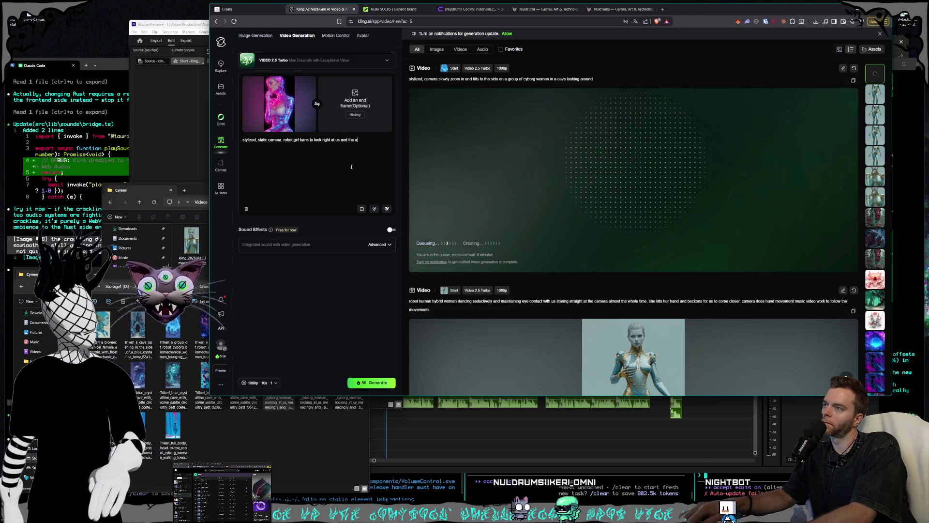
key(BackSpace)
text(camera, )
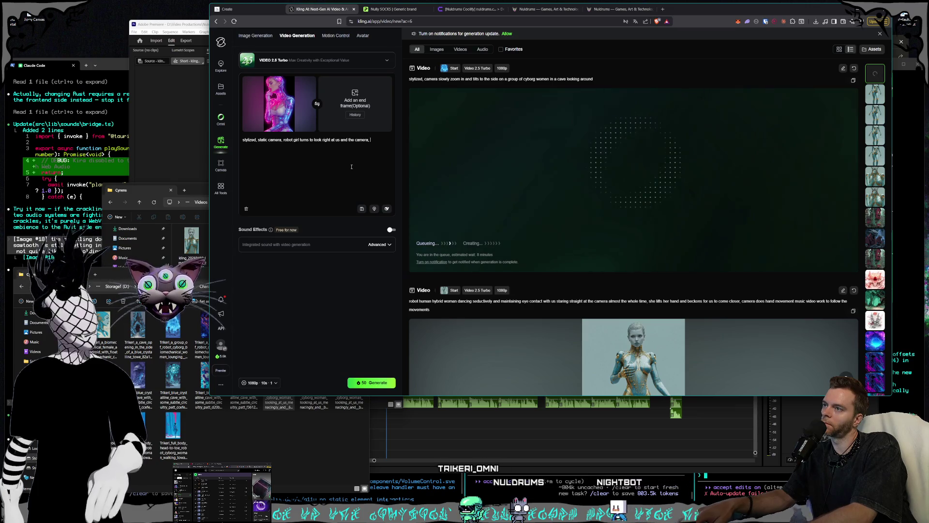
text(bites her lip a little bit sed)
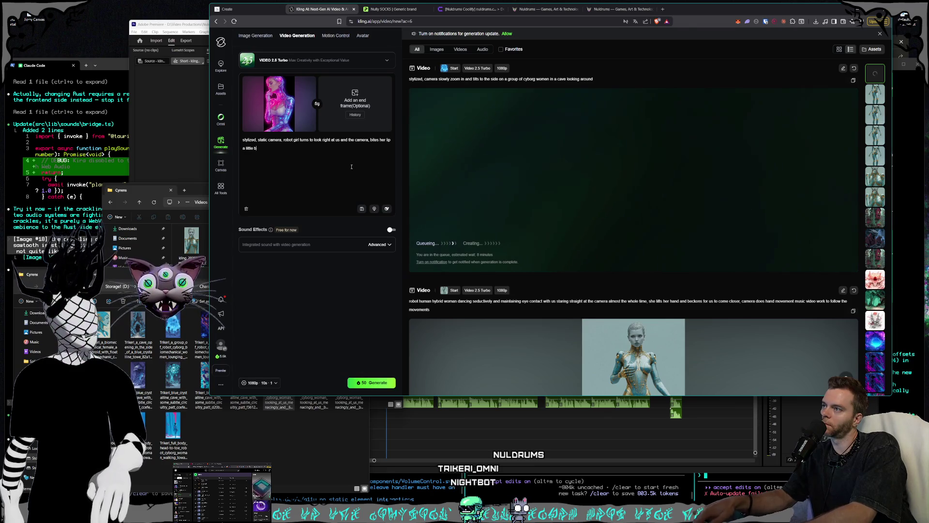
text(uctive)
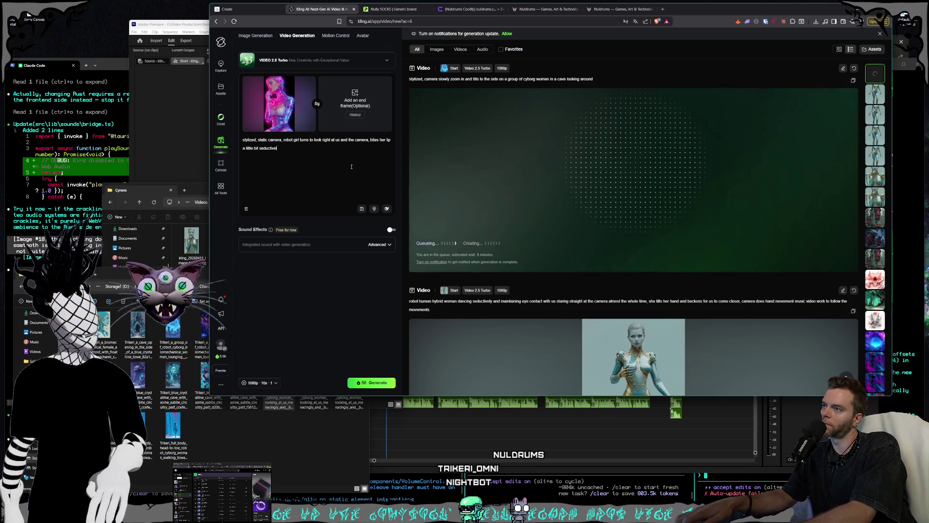
text(ly then winks at us)
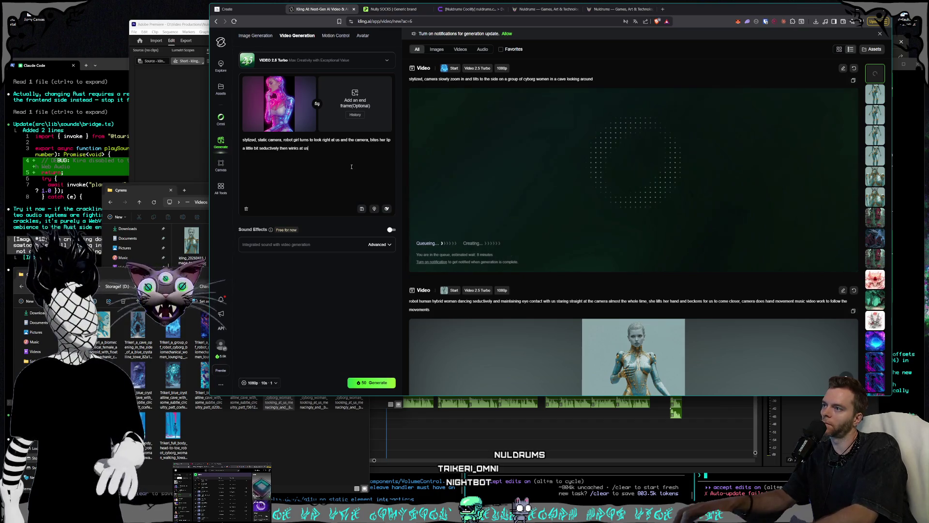
click(371, 383)
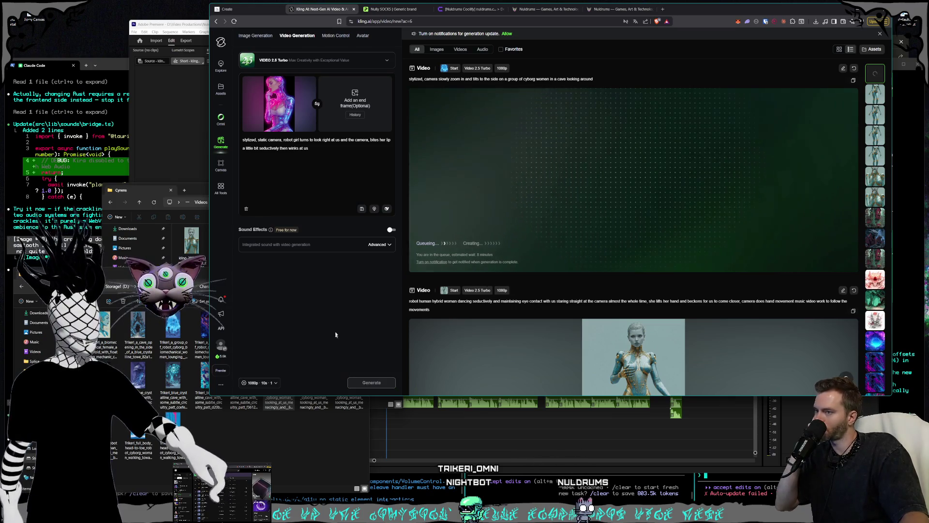
click(295, 430)
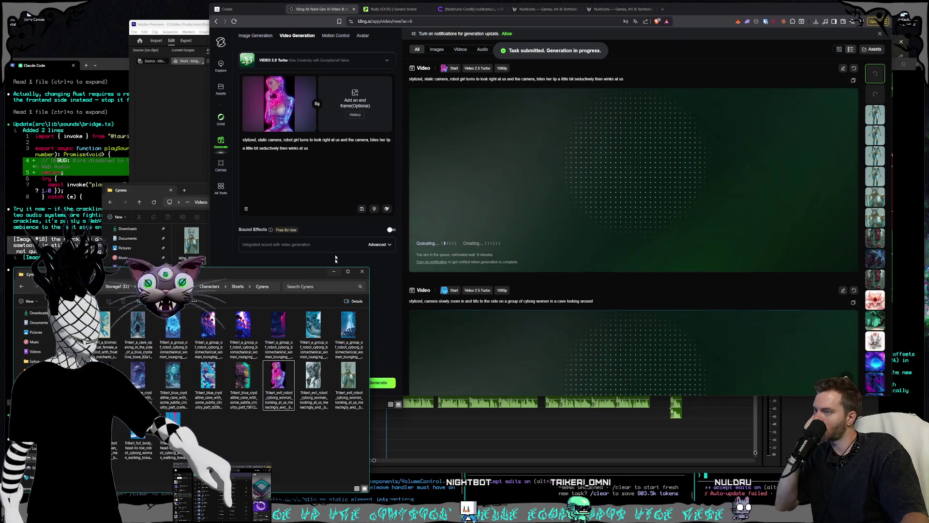
Step: Load the blue crystalline skull-cave cyborg still as the start frame and reset the prompt to 'stylized,'
click(334, 271)
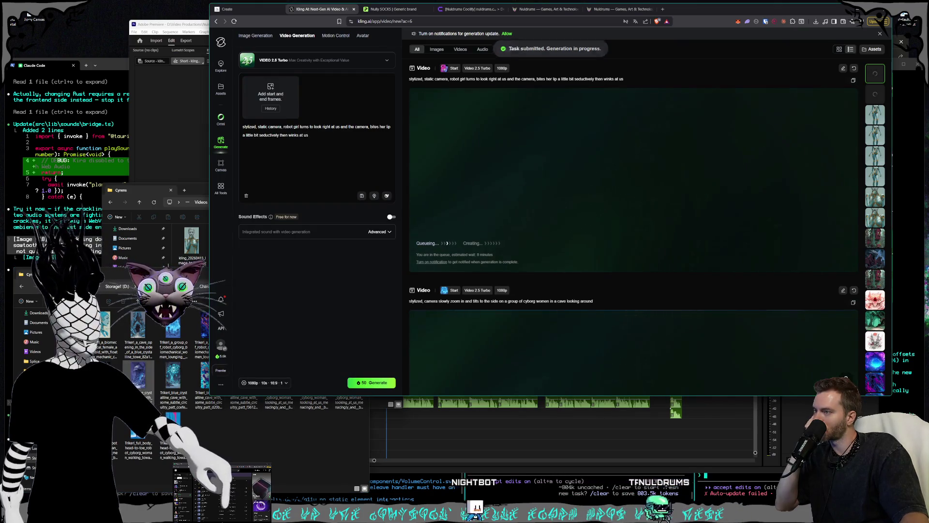
double_click(349, 384)
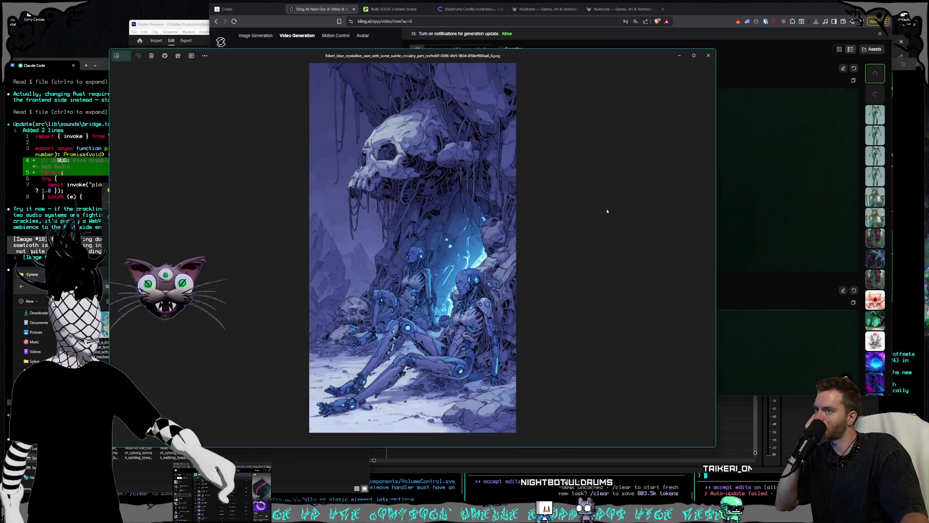
click(709, 55)
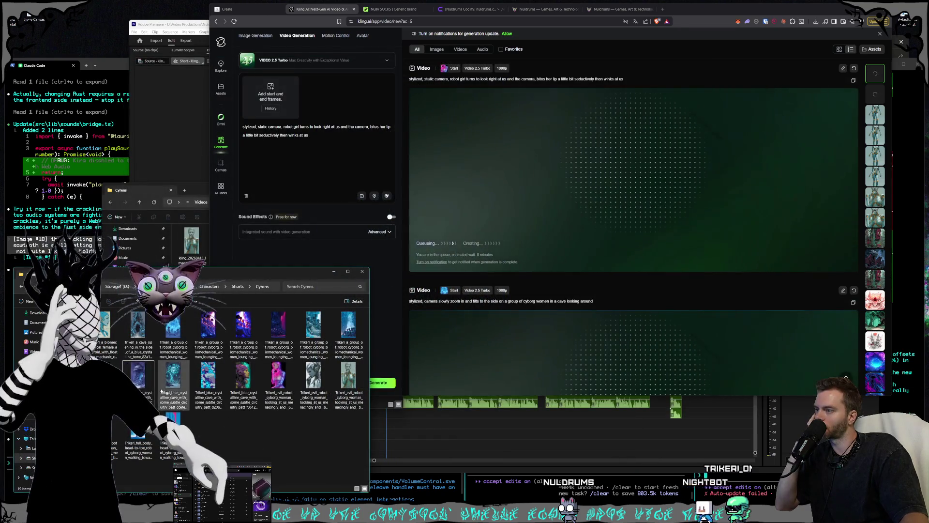
drag(142, 383, 270, 97)
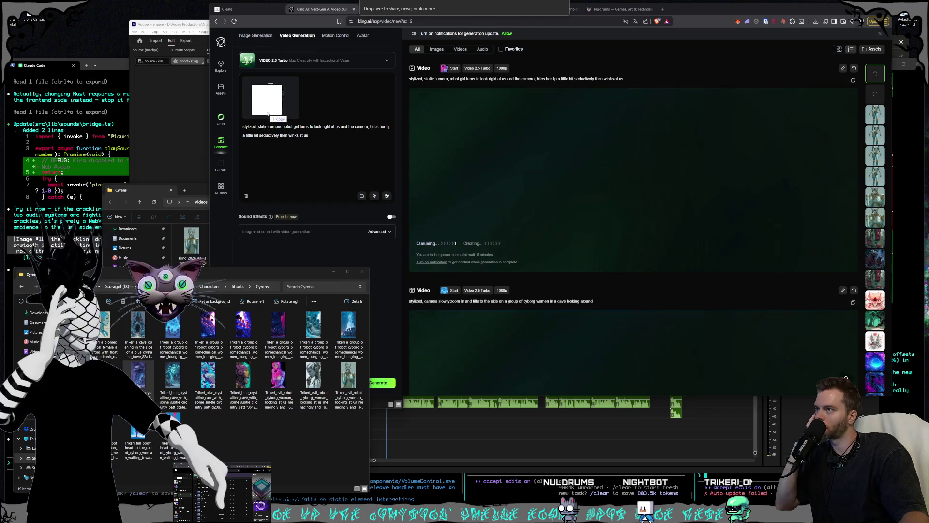
click(323, 166)
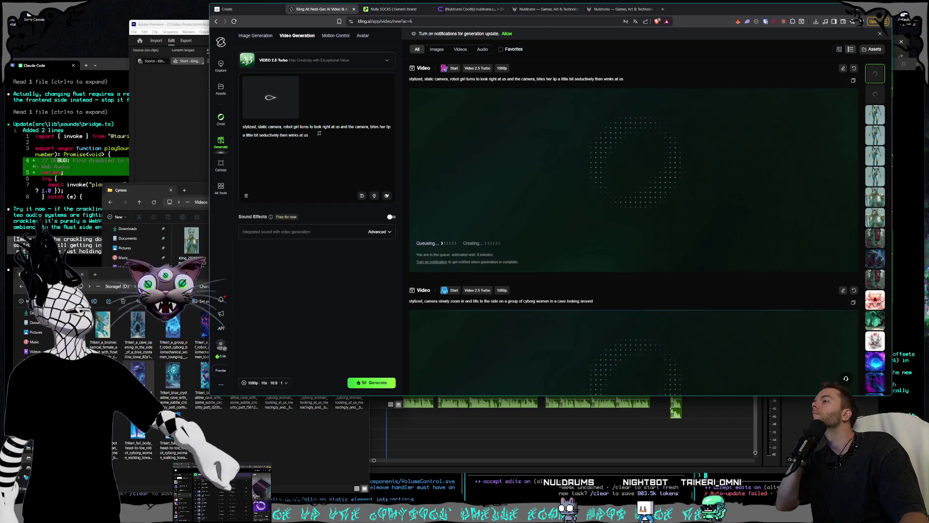
drag(321, 133, 258, 127)
key(BackSpace)
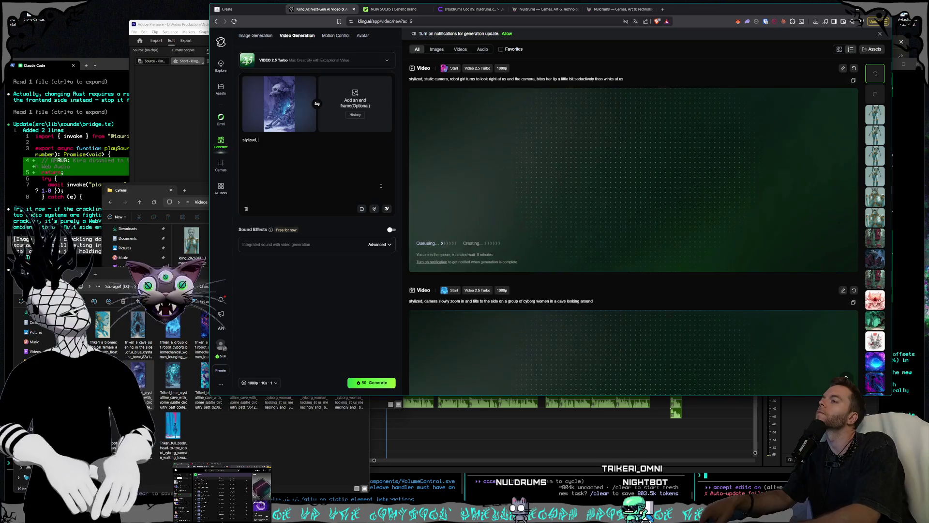
Step: Generate a clockwise camera orbit revealing the cave entrance with two robot women moving slowly on either side
text(camera )
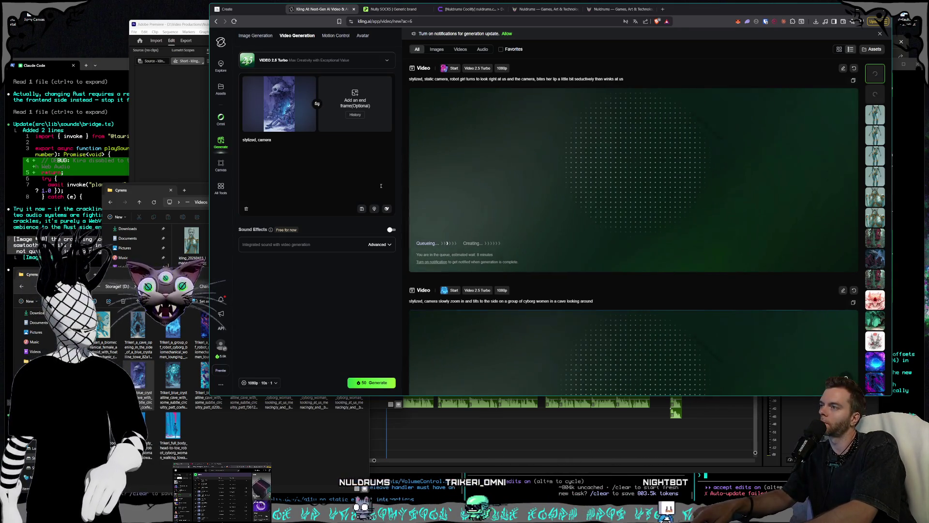
text(orbits clock)
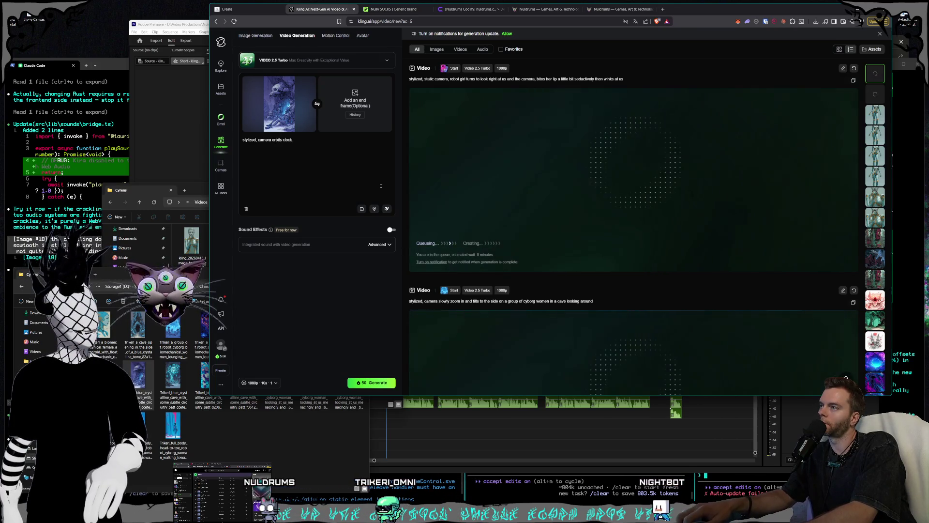
text(wise ()
text(revealing the entran)
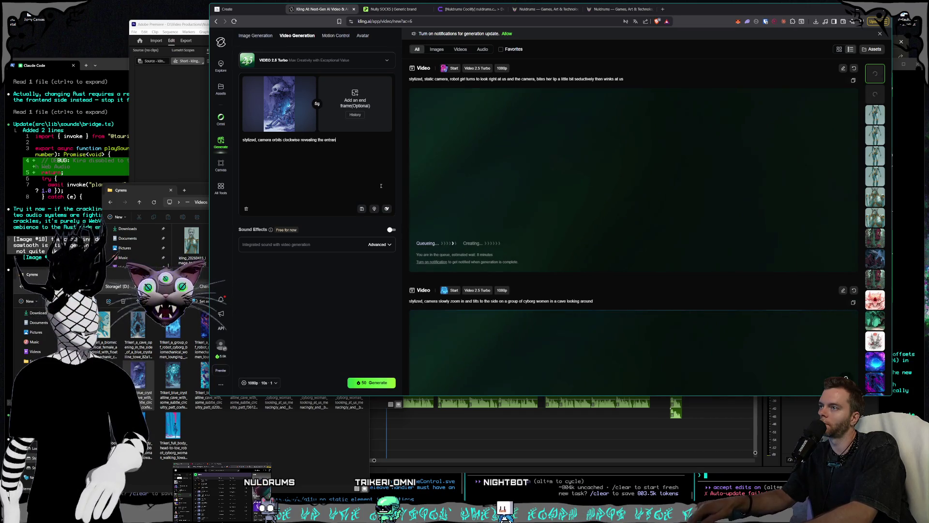
text(, ther)
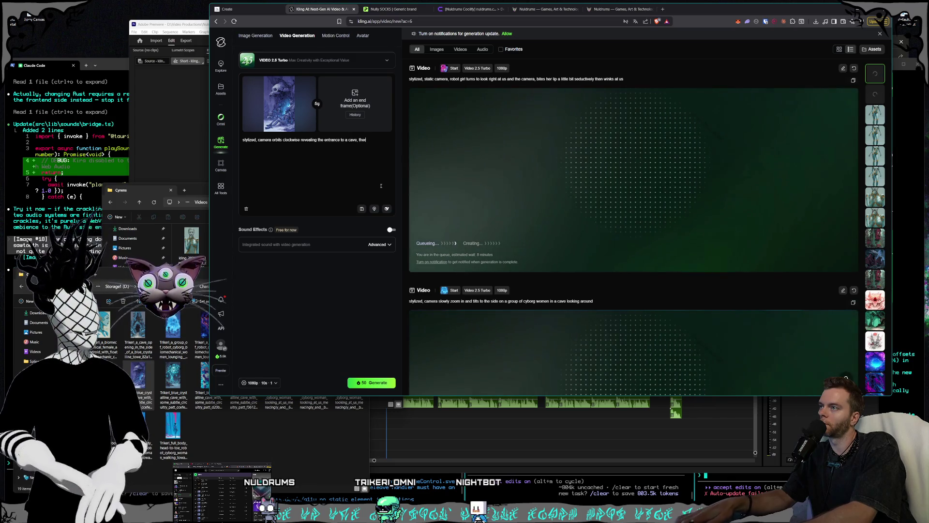
text(e is 2 robot women on eit)
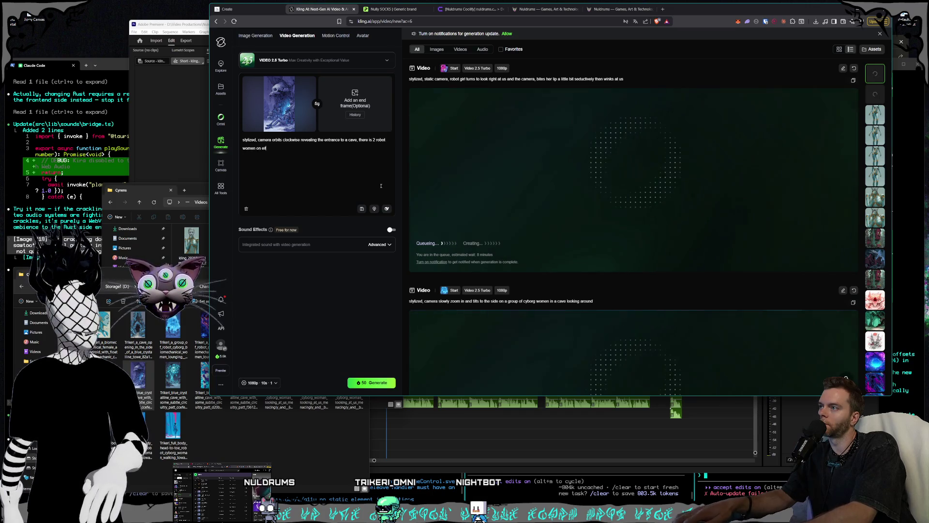
text(her side)
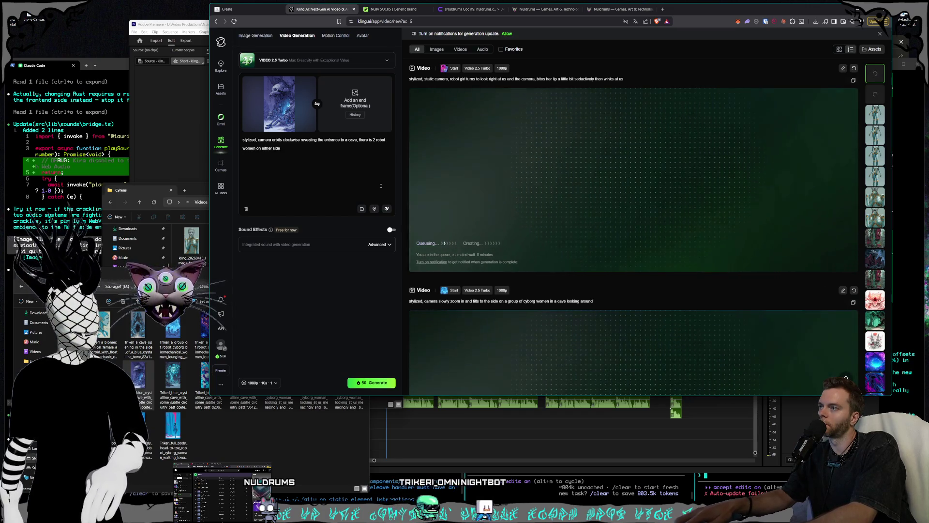
text( movi)
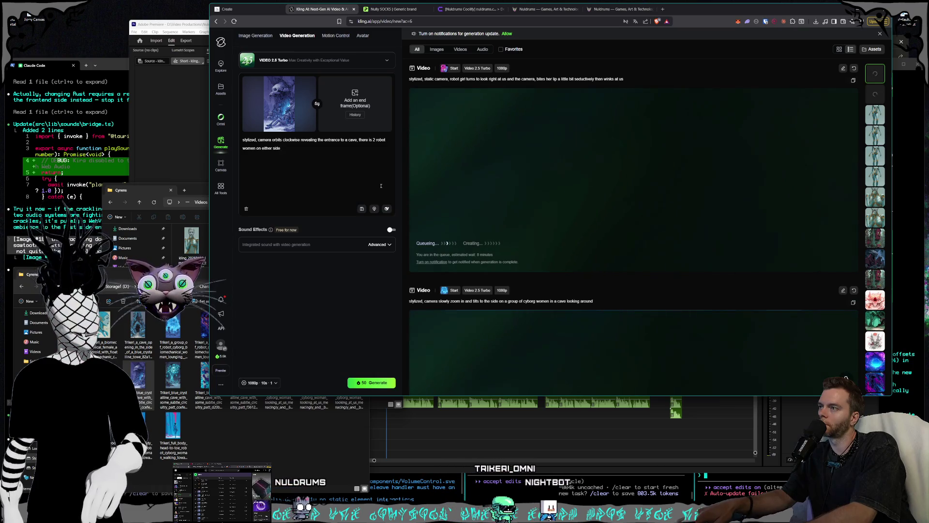
text(ng slowly)
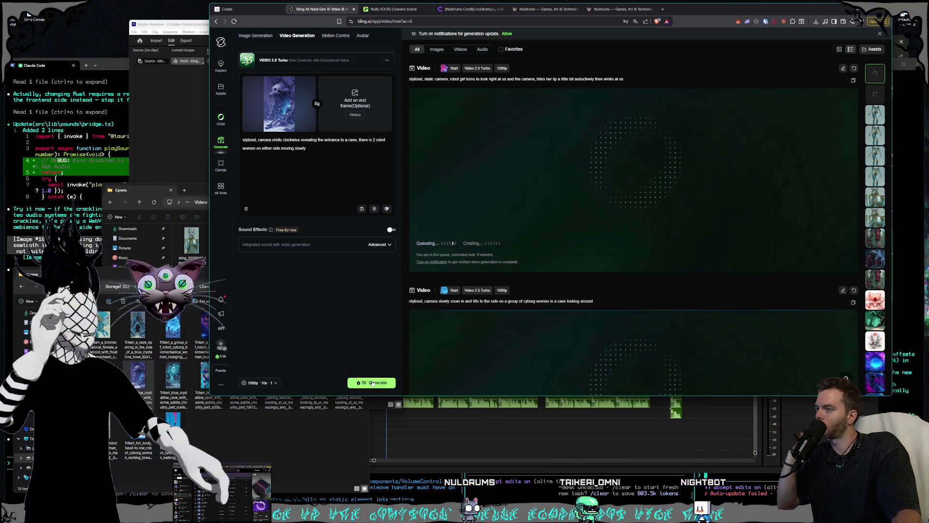
click(275, 454)
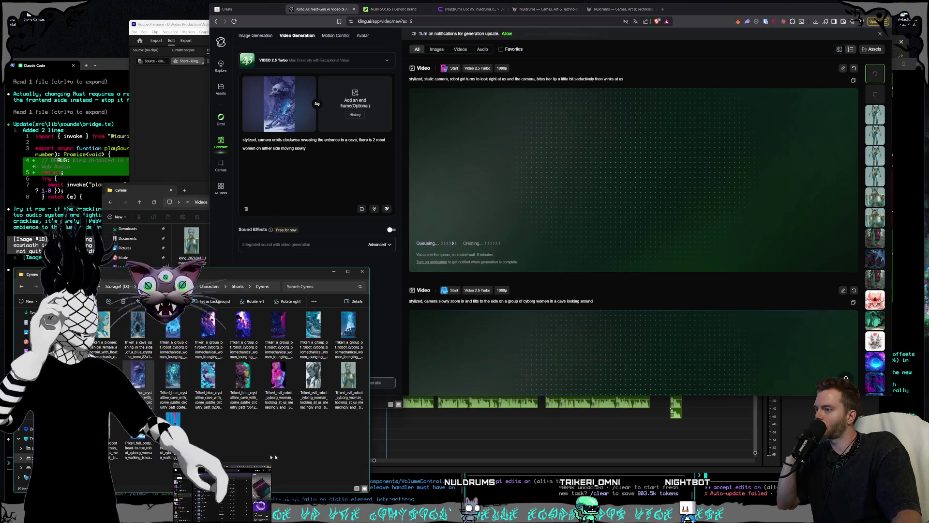
double_click(221, 403)
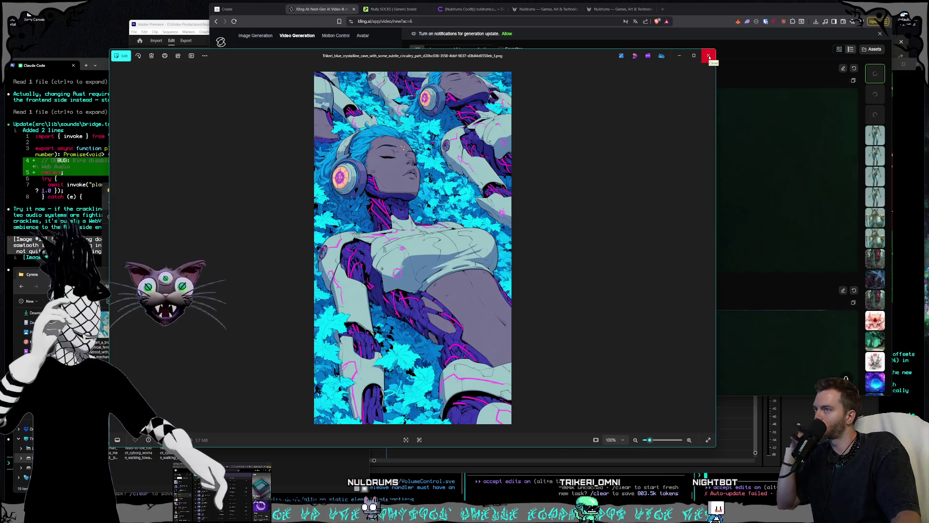
Step: Replace the start frame with the tall blue rocky tower still and trim the prompt to 'stylized, camera slowly'
click(709, 58)
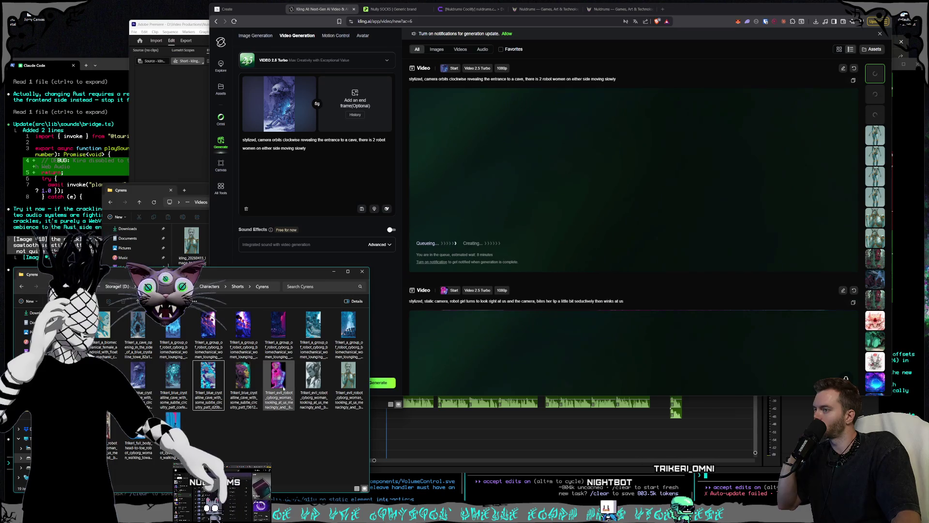
click(319, 196)
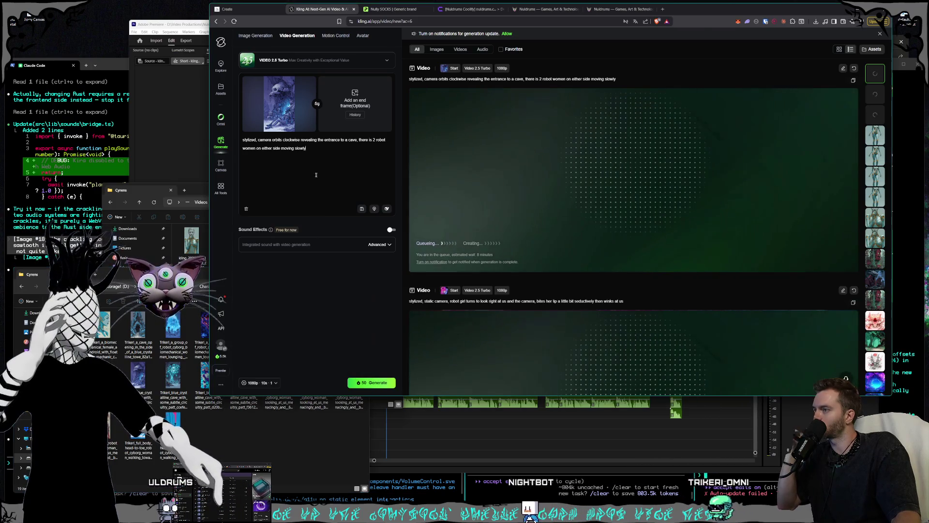
click(308, 84)
click(247, 446)
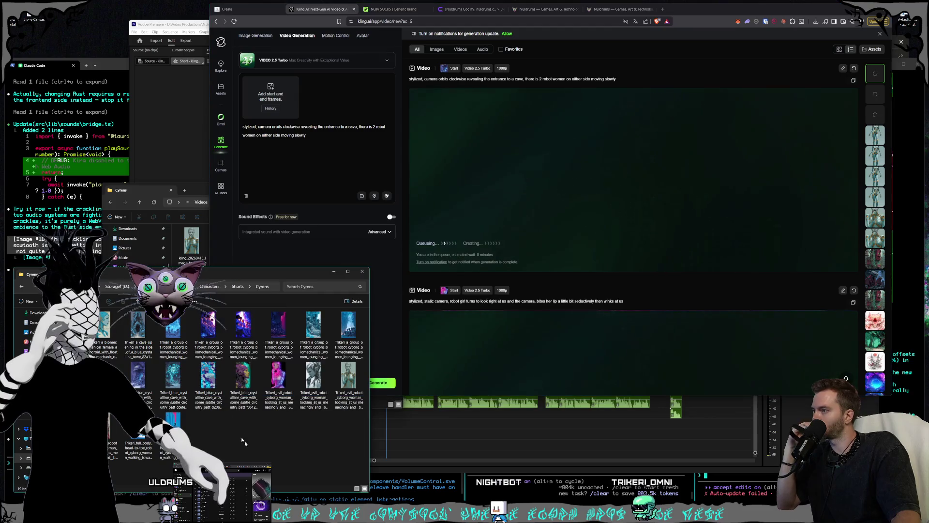
drag(265, 165, 270, 94)
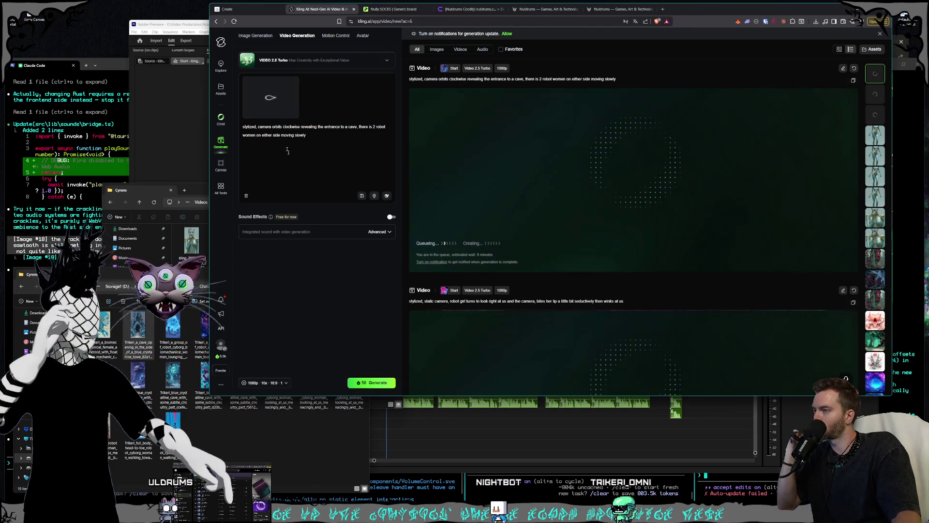
click(319, 131)
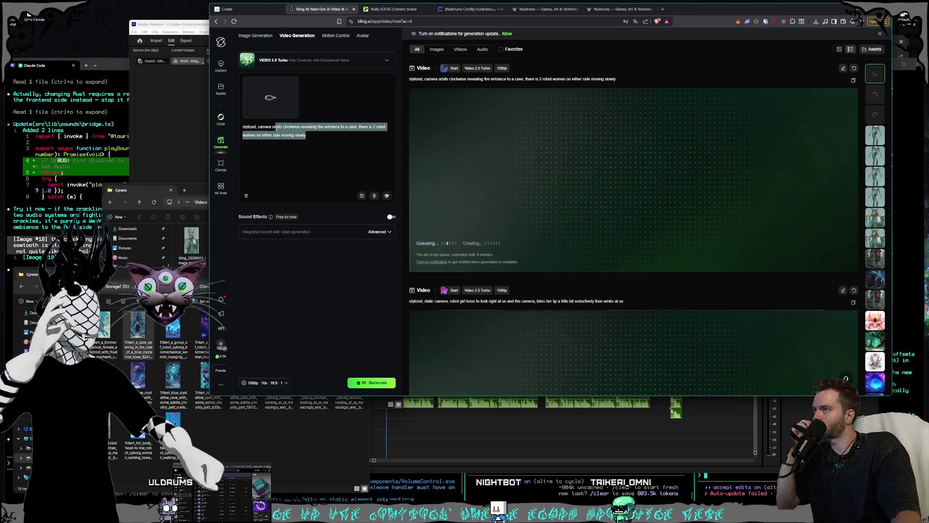
key(BackSpace)
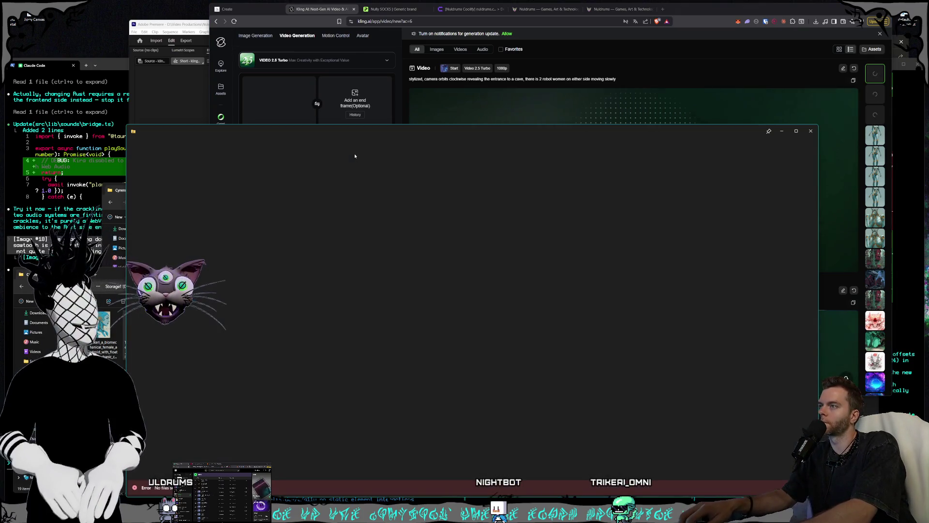
click(811, 131)
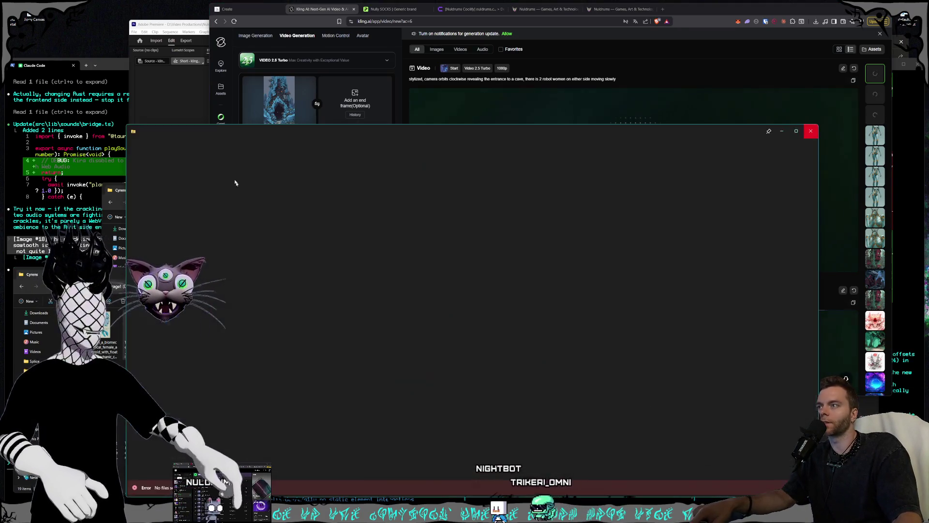
click(811, 132)
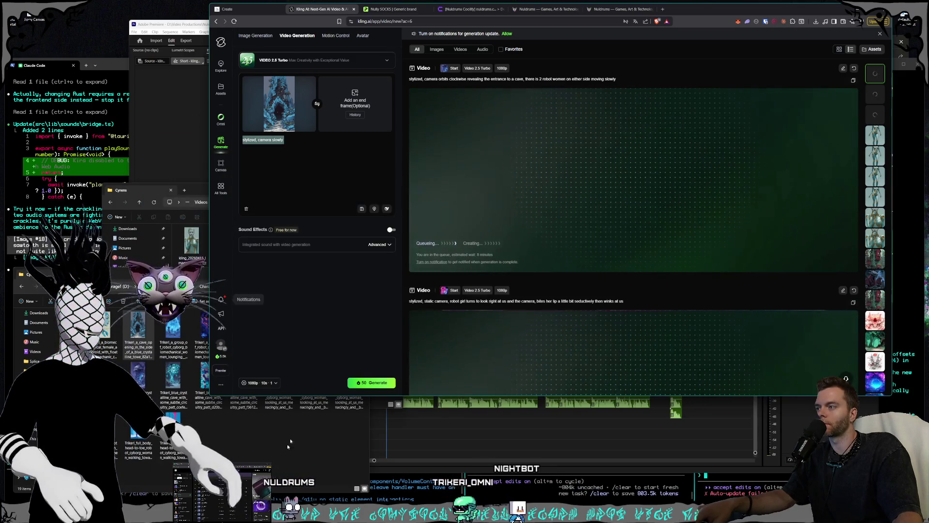
Step: Generate a slow zoom into the cave entrance with orange column lights blinking slowly and background movement
click(305, 142)
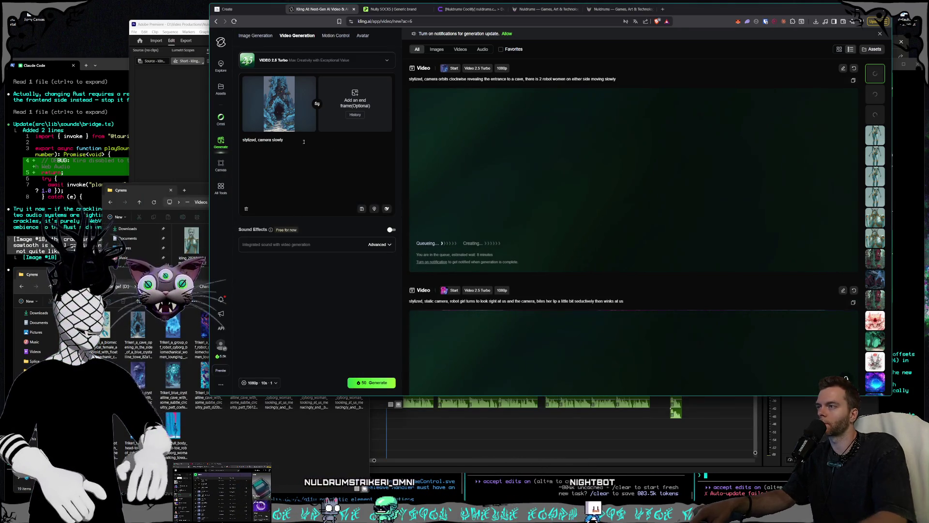
text( zoom)
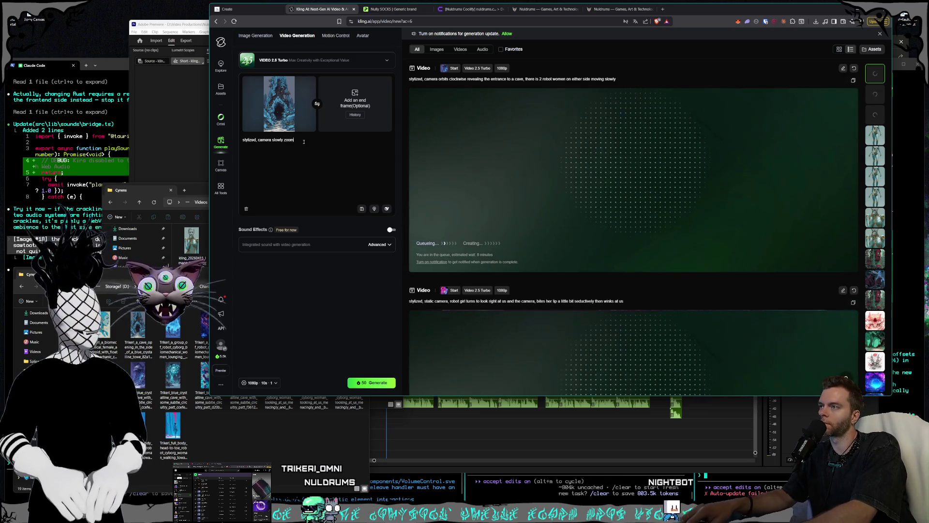
text(s in on the entrance to a c)
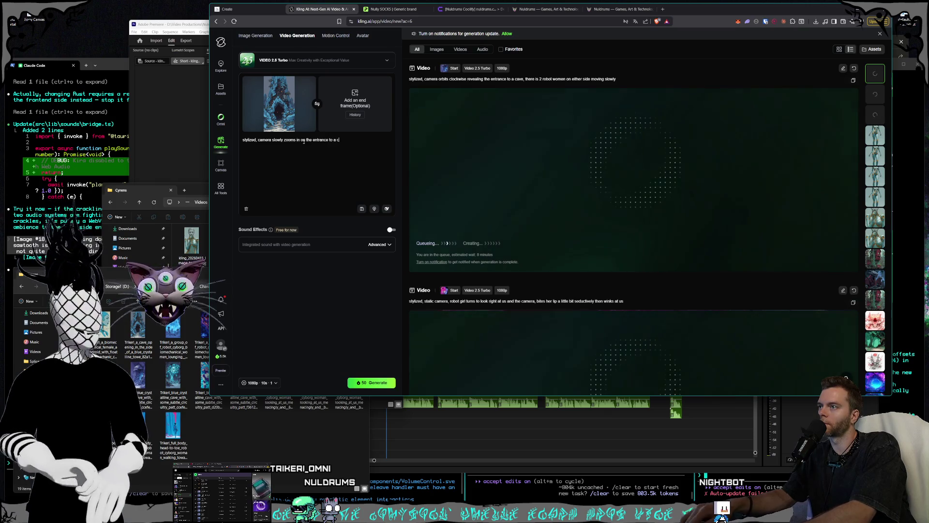
text(ave,)
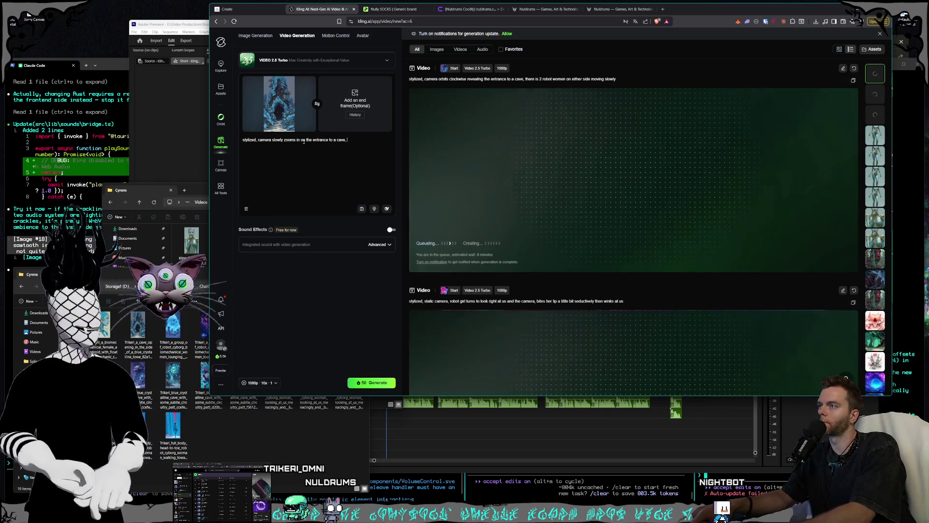
double_click(138, 325)
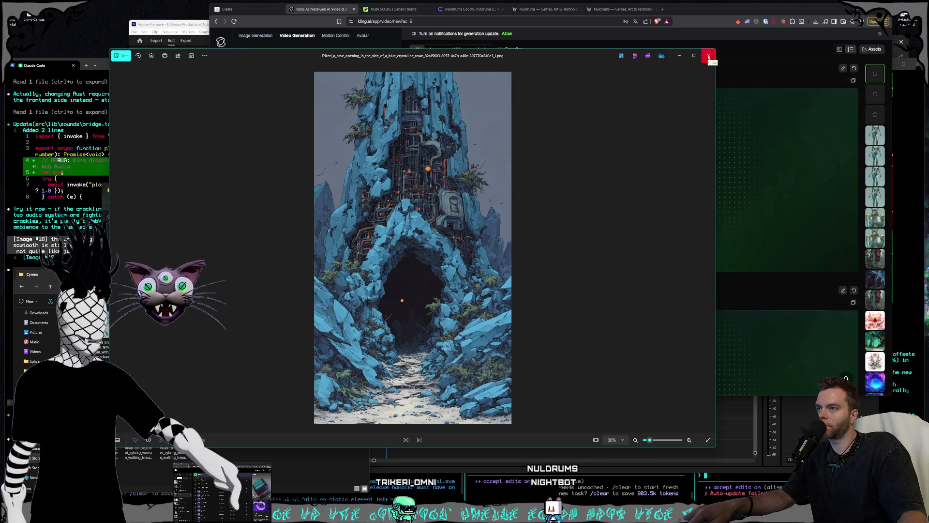
click(709, 57)
click(341, 147)
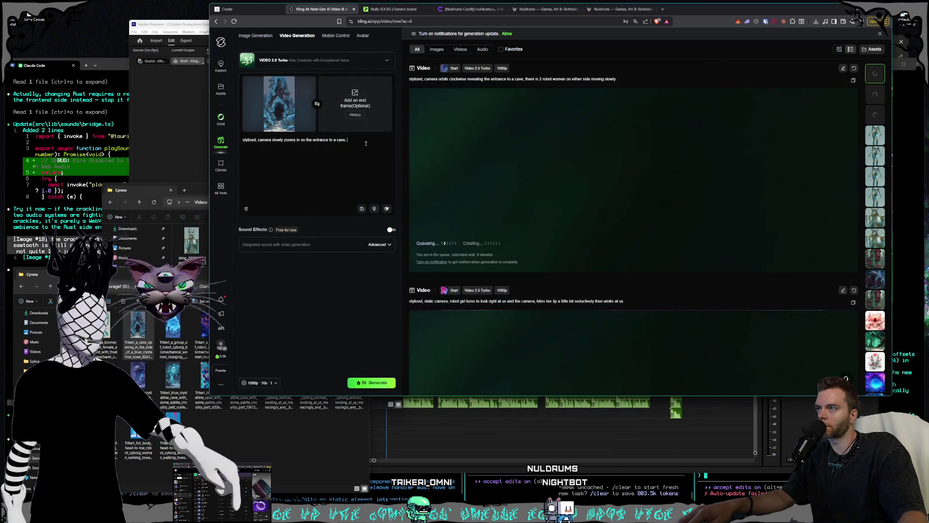
text(there is a)
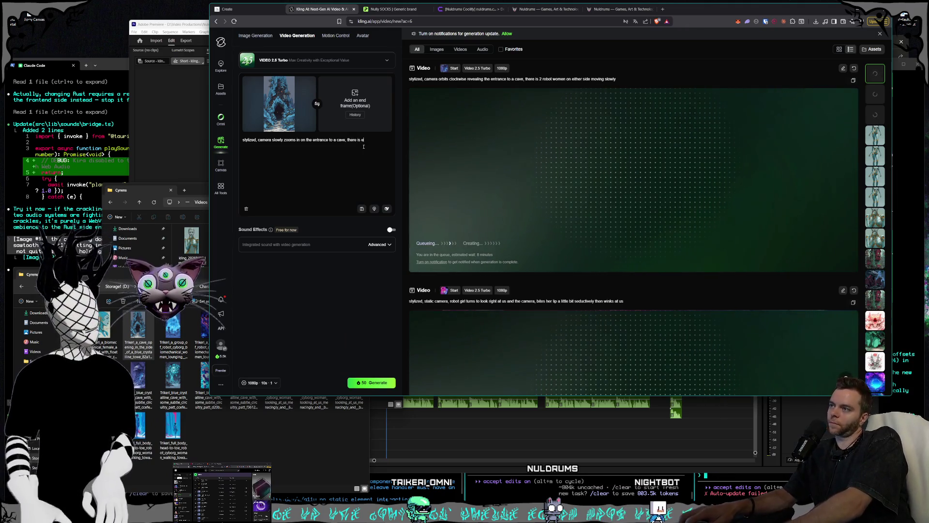
key(BackSpace)
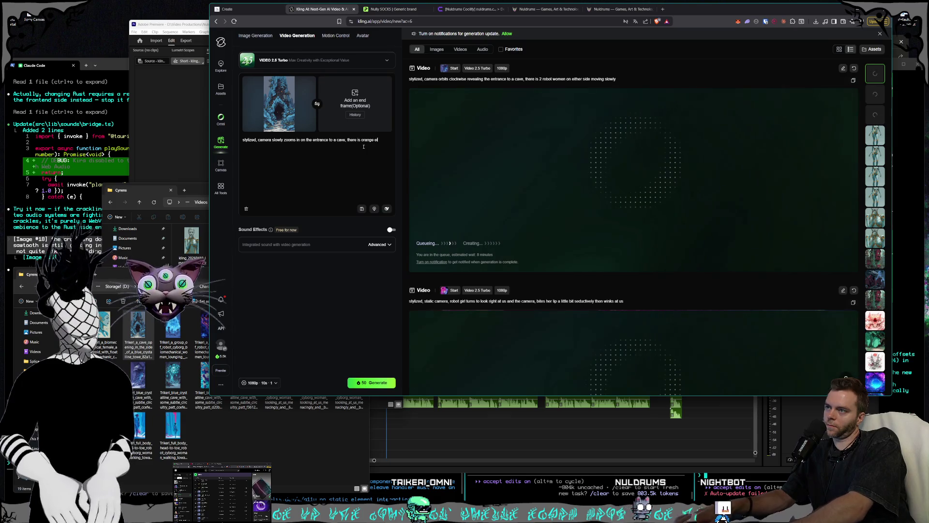
text(ectric light)
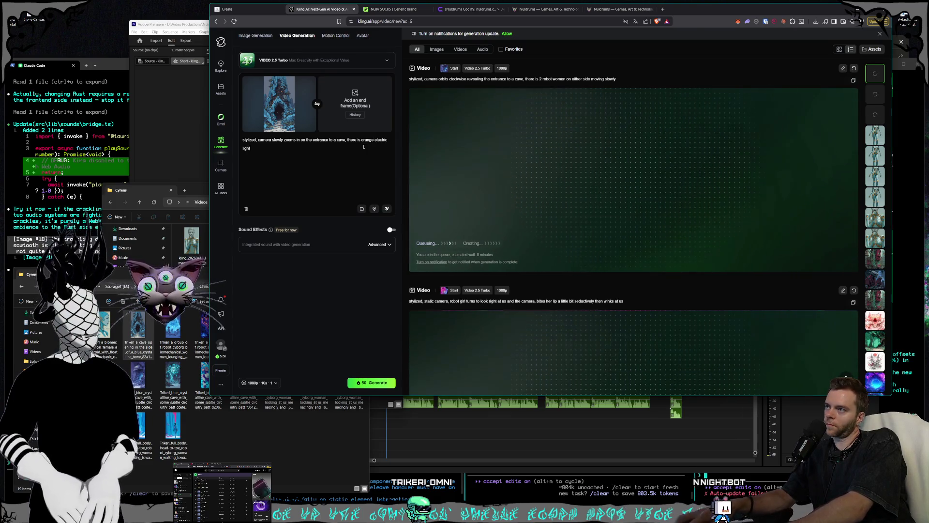
text(s on the co)
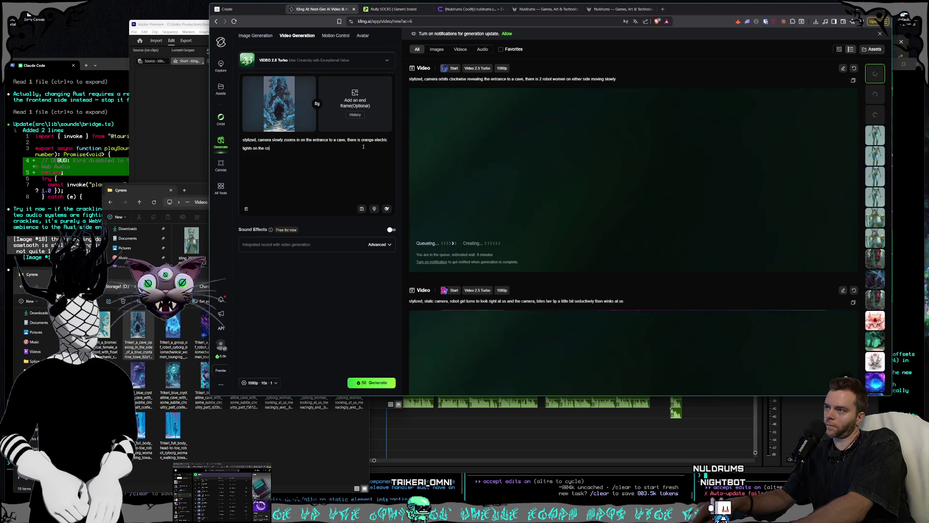
text(lumn the a)
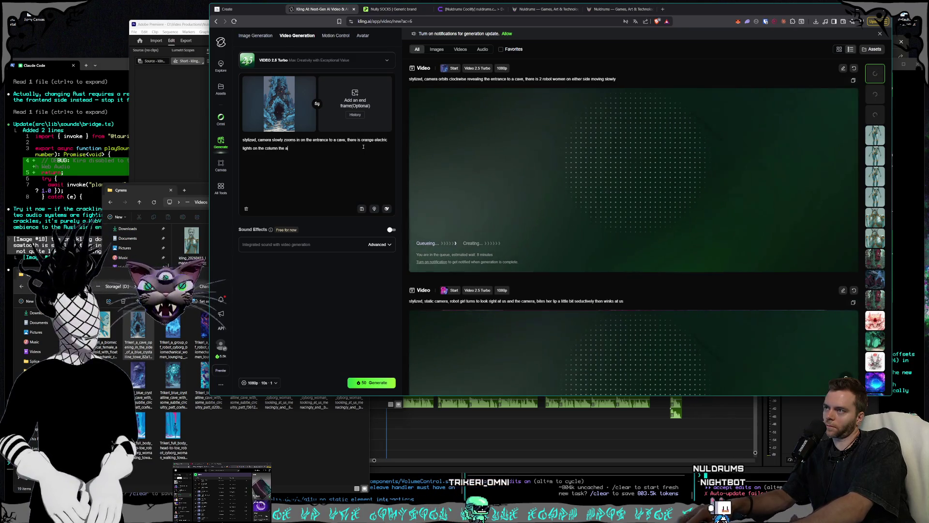
text(re blinking slowly a)
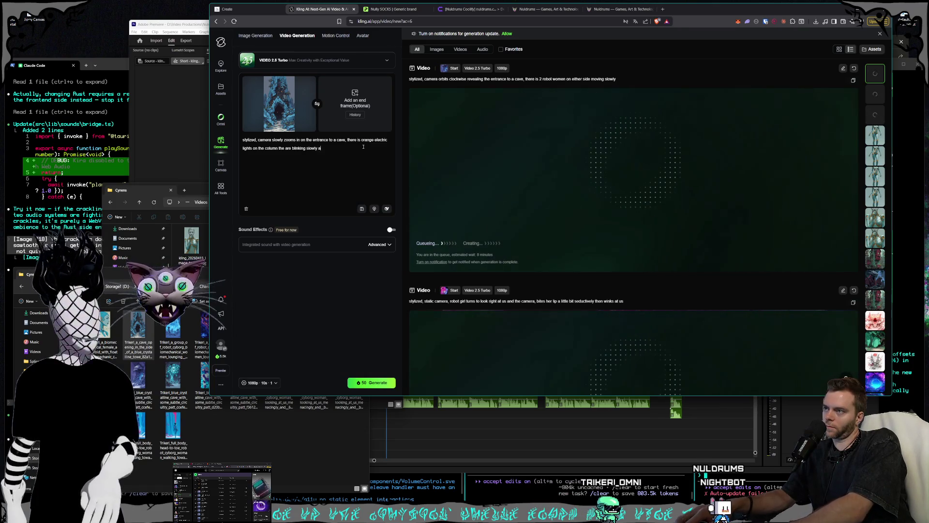
text(nd some movement in the background)
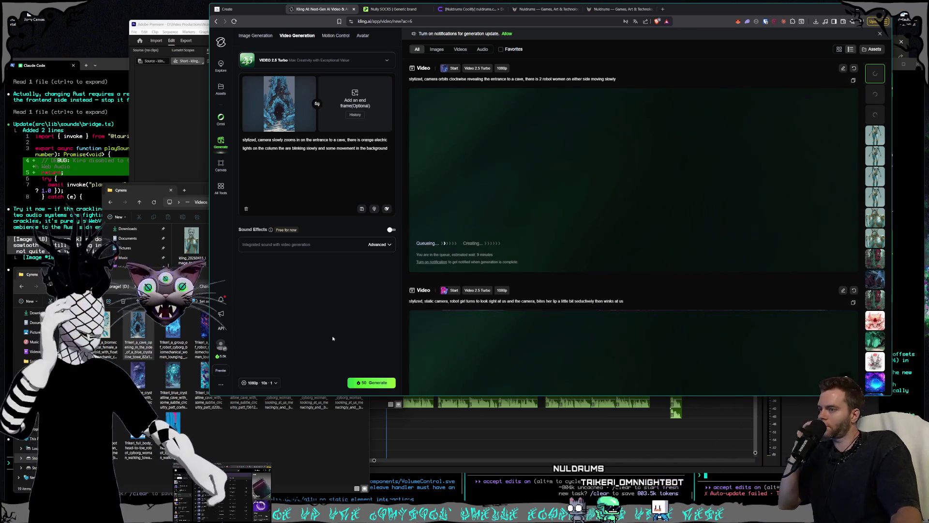
click(371, 382)
click(138, 329)
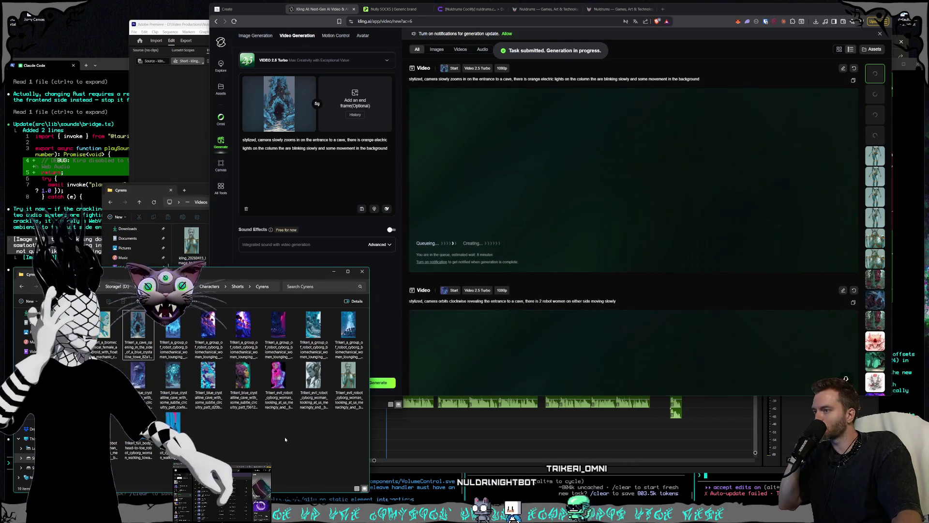
Step: Load the purple cyborg-women Cyrens image as the start frame and cut the prompt back to 'stylized, c'
double_click(244, 380)
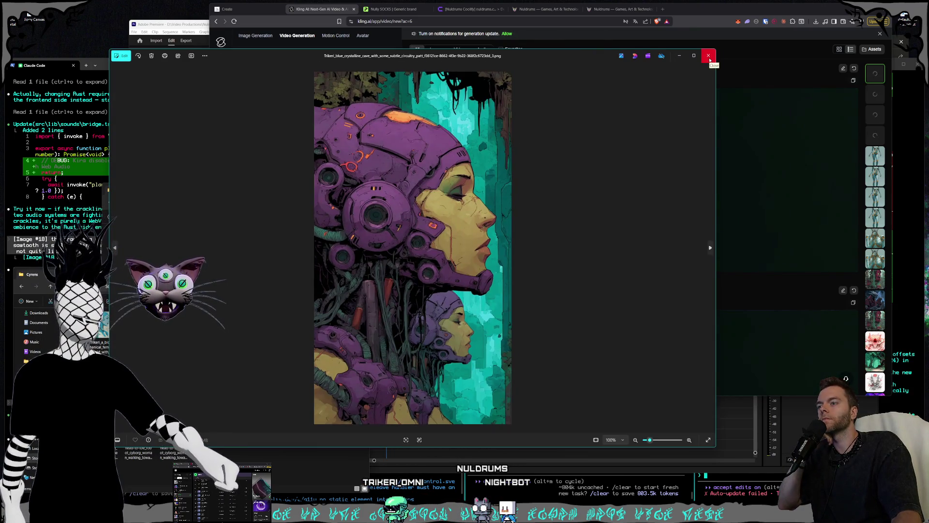
click(710, 56)
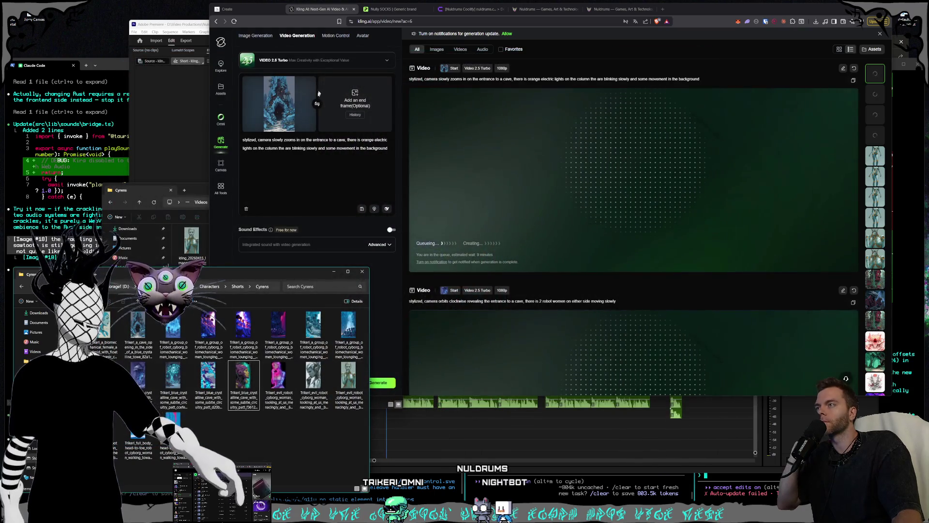
click(307, 84)
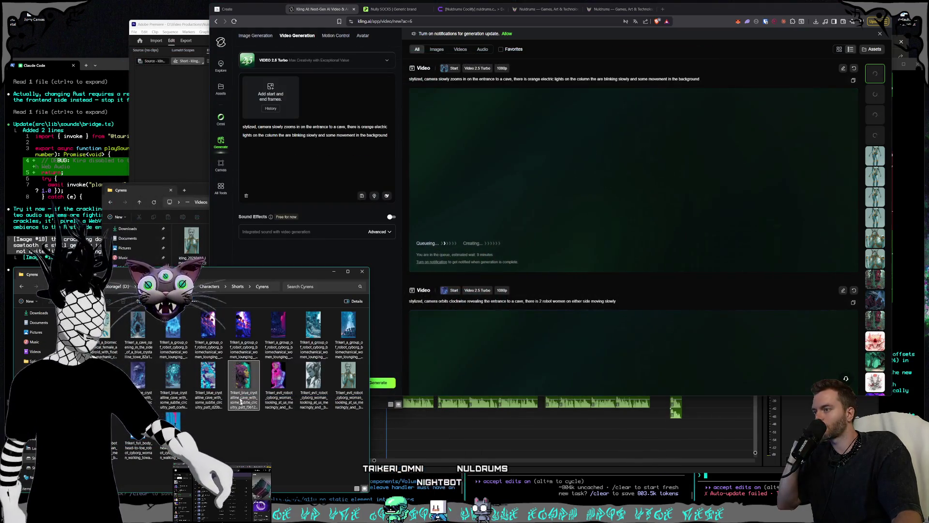
mouse_move(240, 387)
mouse_down()
mouse_move(271, 203)
mouse_move(265, 94)
mouse_move(310, 158)
mouse_up()
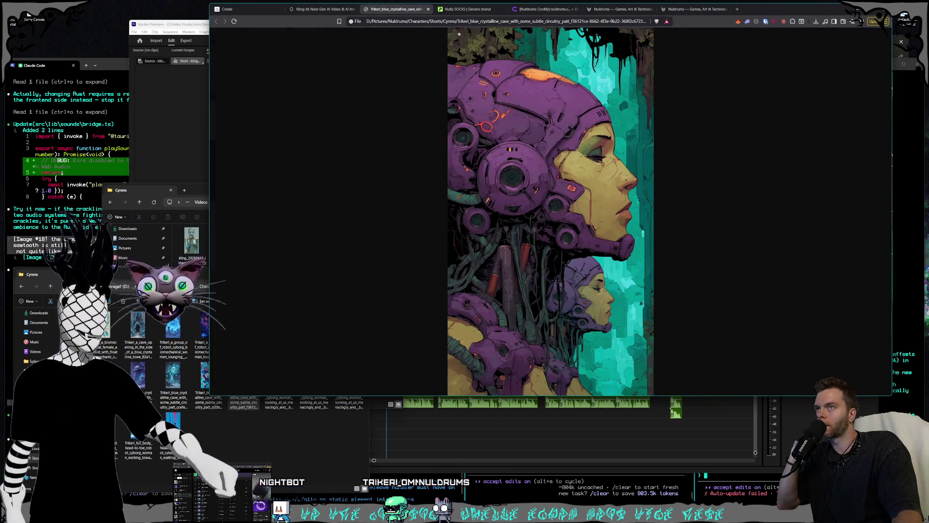
middle_click(415, 11)
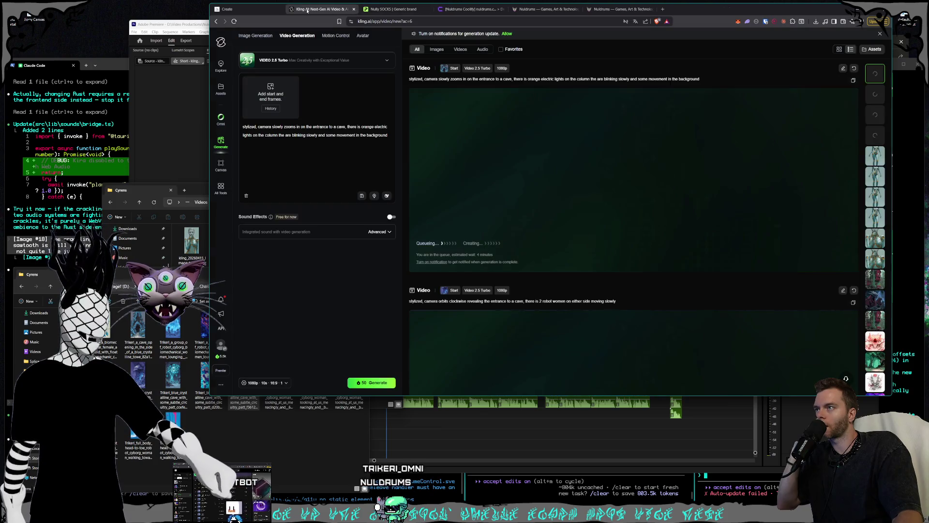
click(200, 323)
click(241, 385)
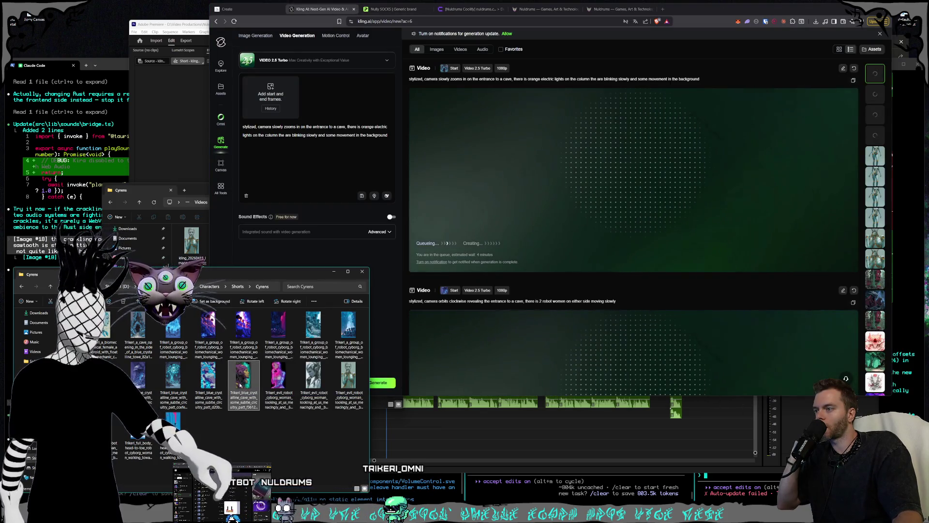
drag(240, 385, 271, 96)
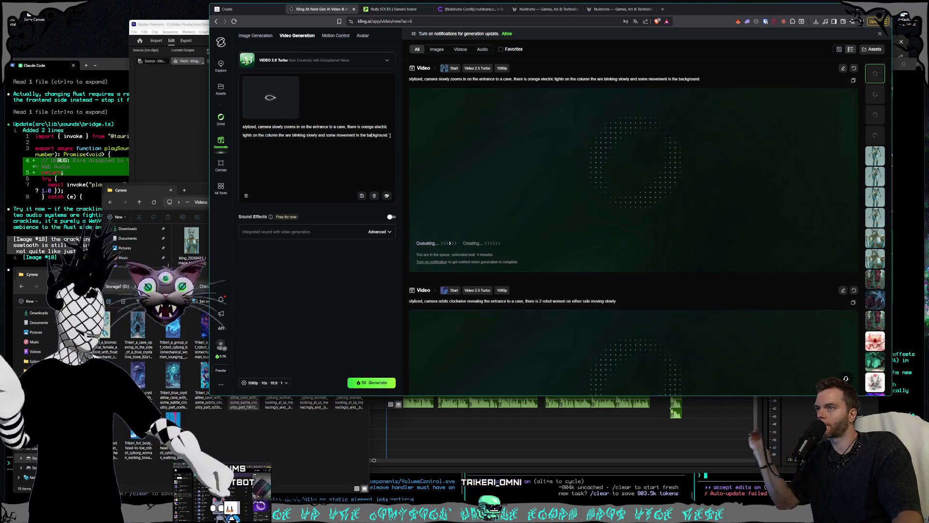
drag(390, 135, 258, 127)
text(c)
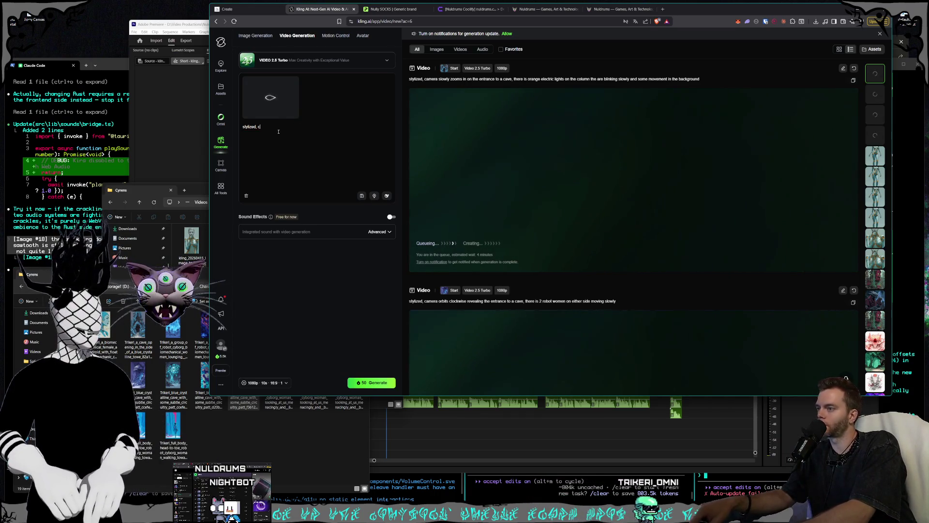
Step: Generate 'stylized, camera is static, cyborg robot women breathing and idling slowly then they open their eyes'
key(alt+Tab)
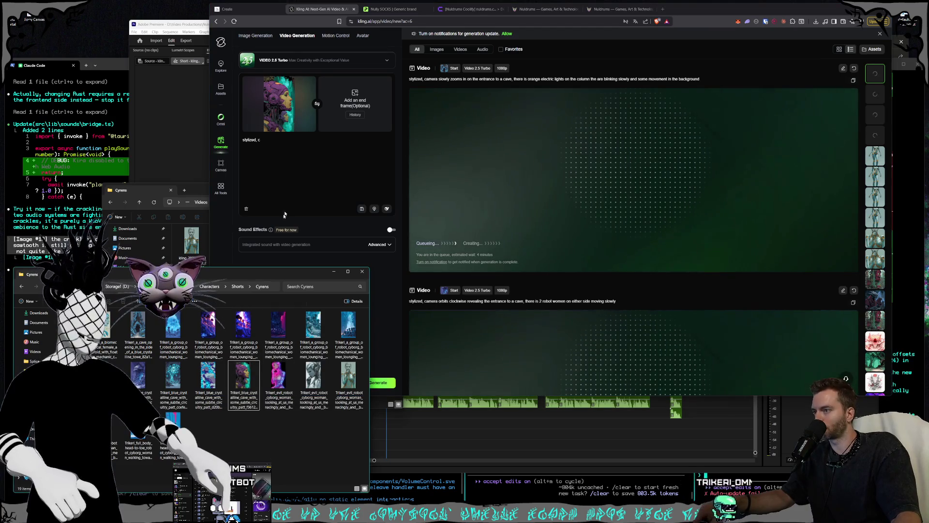
click(296, 179)
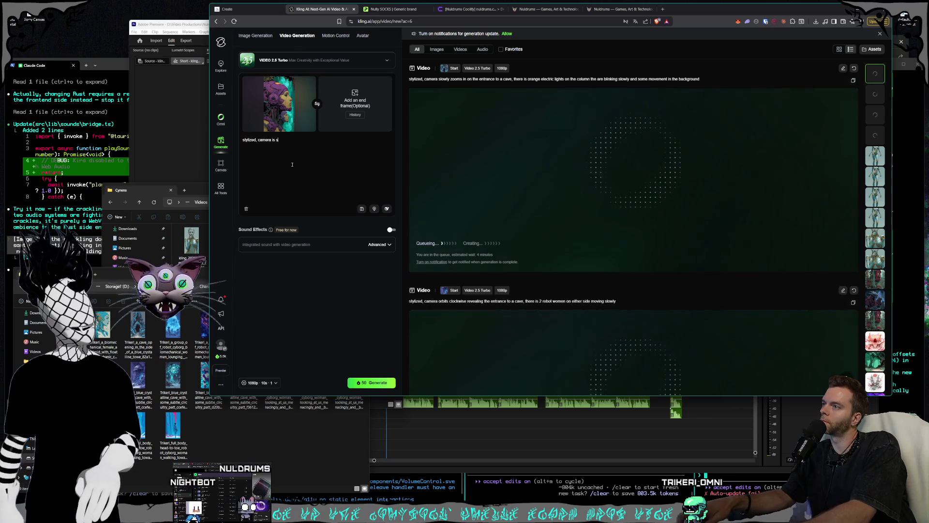
text(tatic, cyborg robot wome)
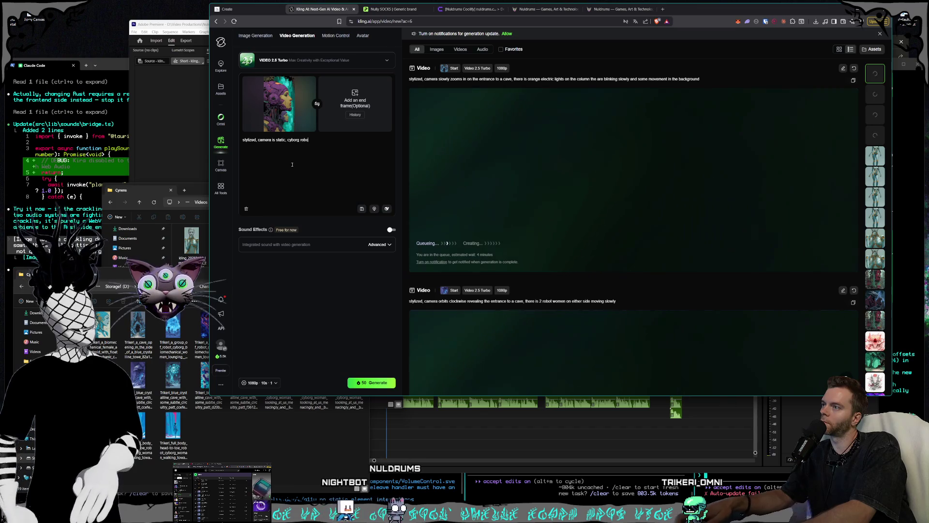
text(n b)
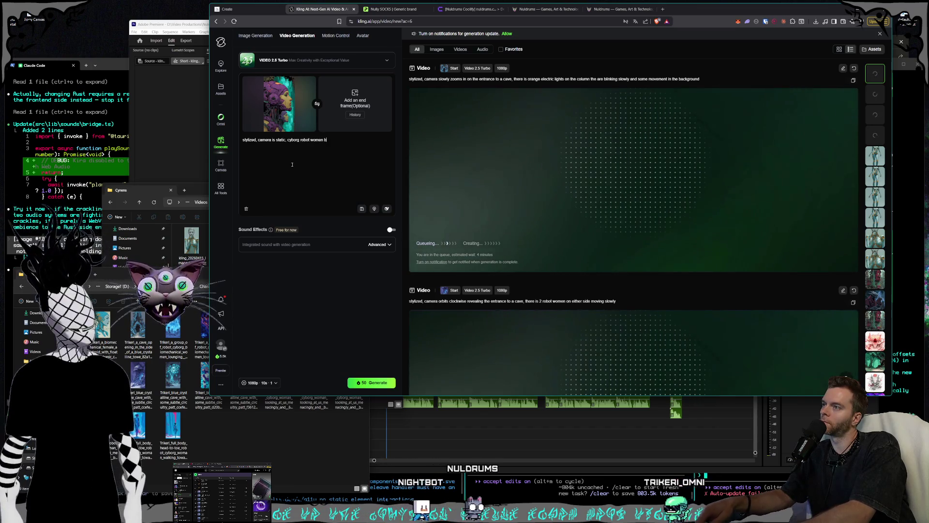
text(reathing an)
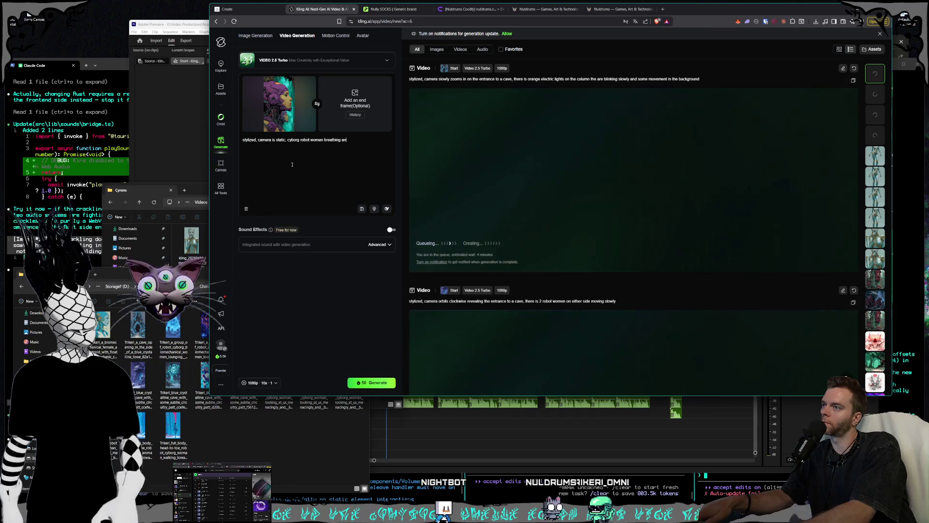
text(d idling slowly)
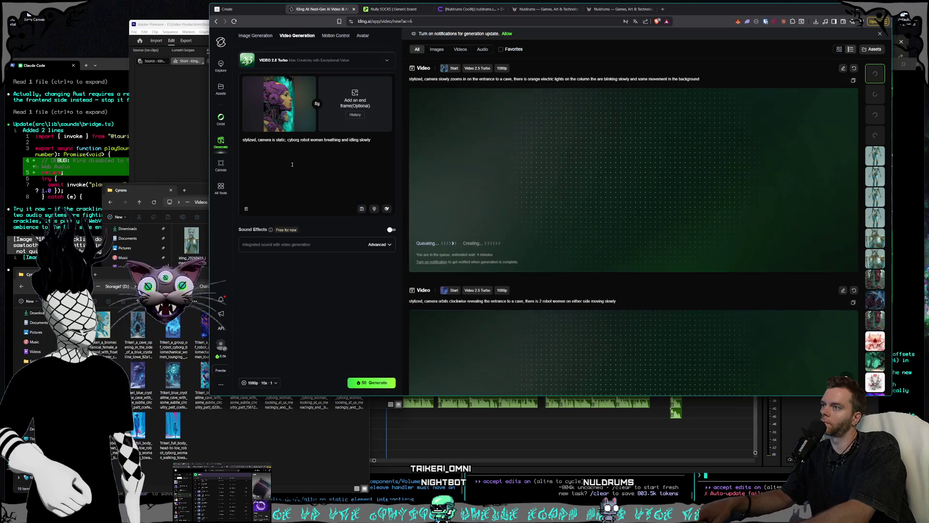
text( then they open their eyes)
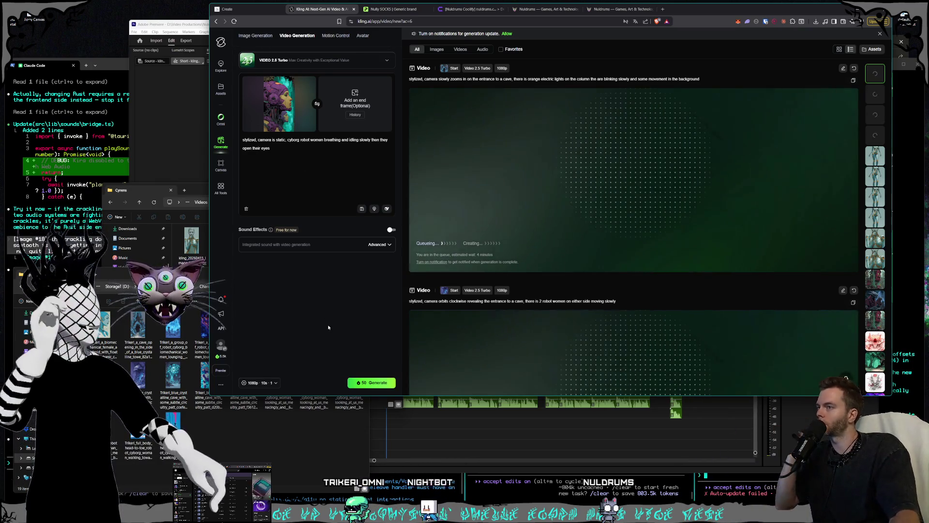
click(372, 383)
click(264, 445)
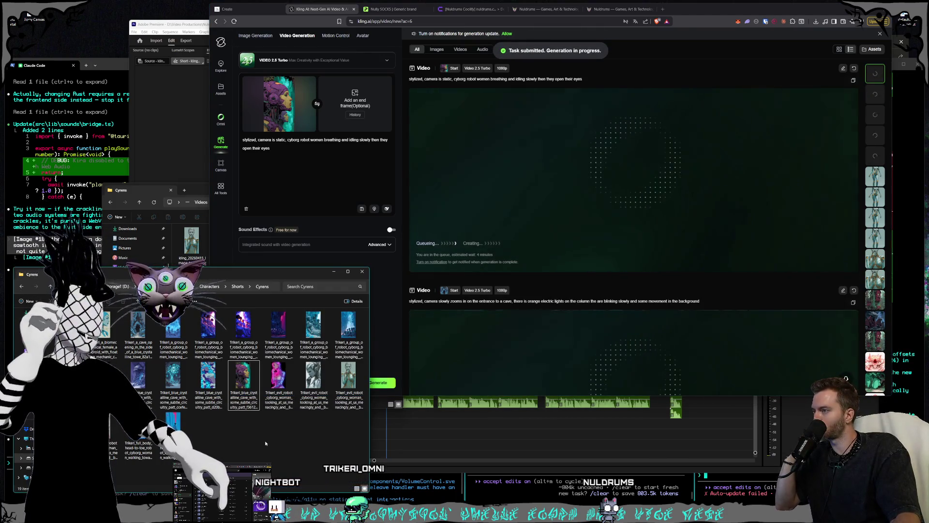
Step: Preview the blue android image from the Cyrens folder
click(104, 334)
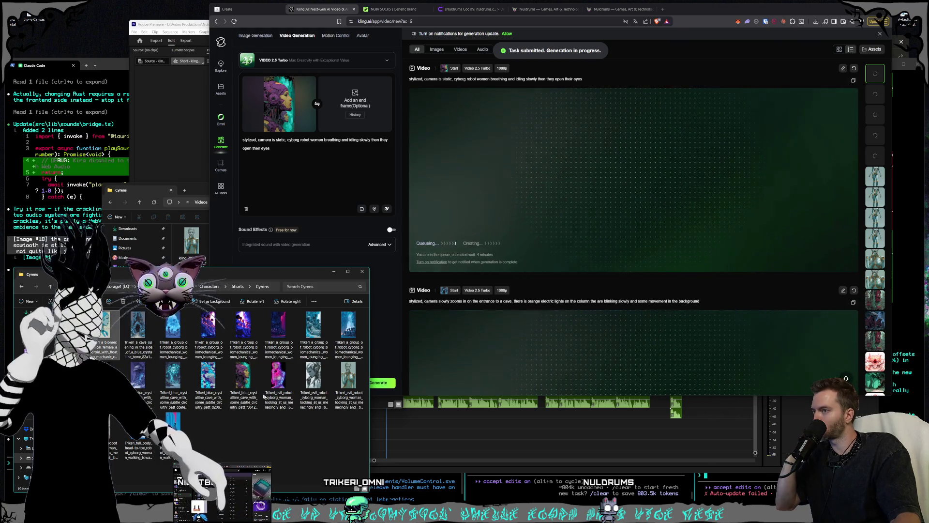
double_click(246, 389)
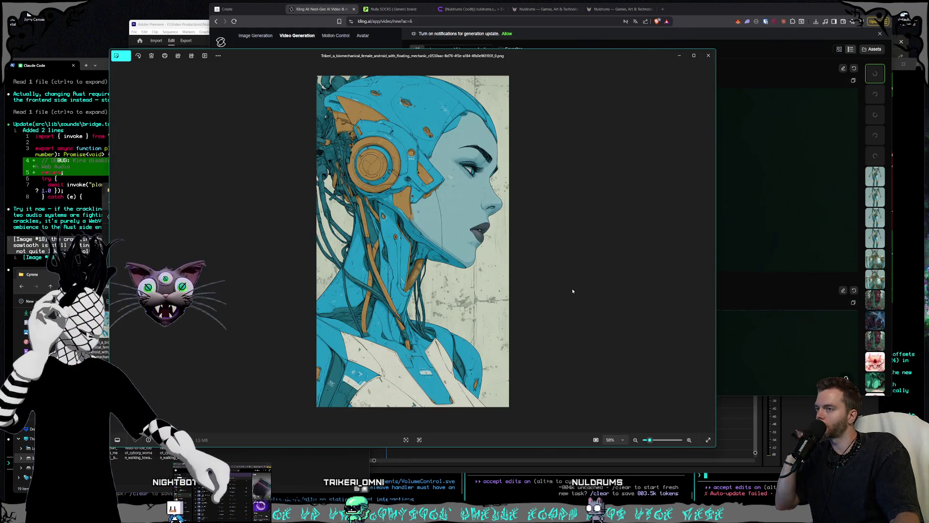
click(709, 57)
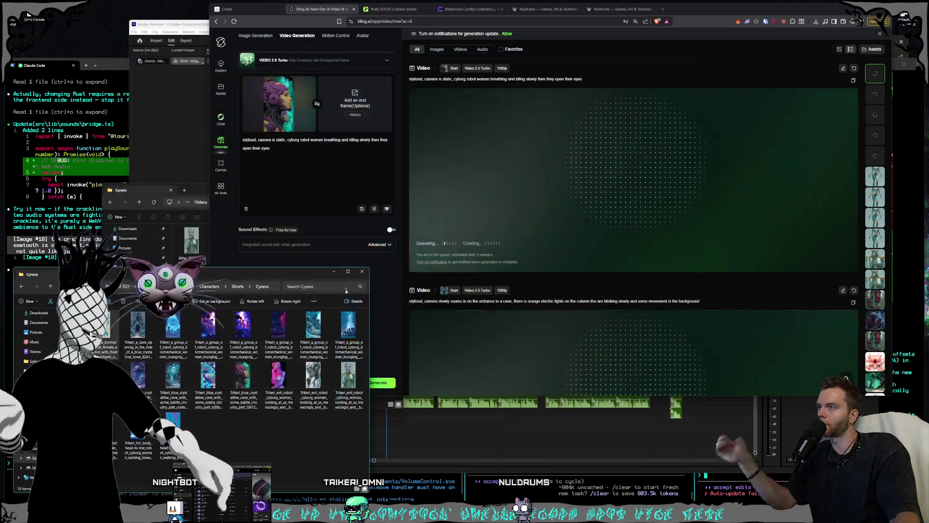
click(131, 334)
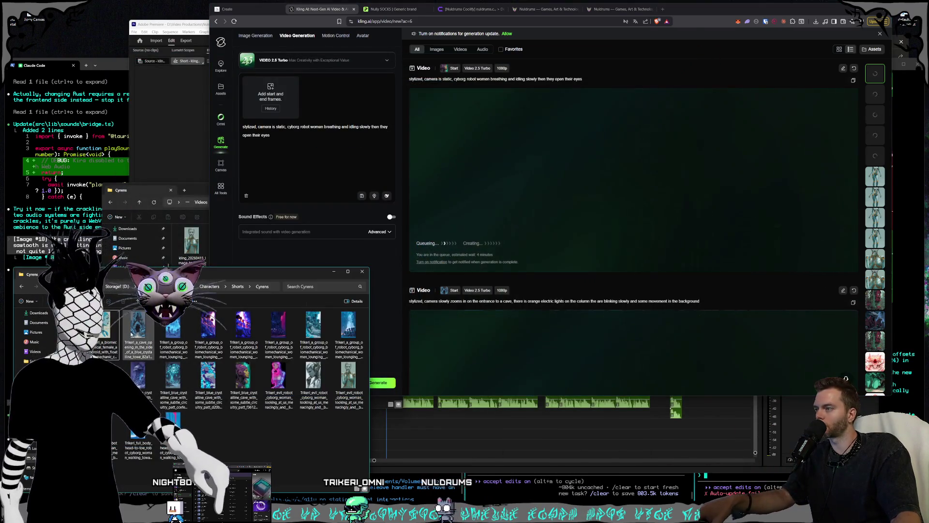
Step: Rewrite the prompt as a counter-clockwise orbit to a head-on view of the idling biomechanical robot woman, and generate
click(284, 135)
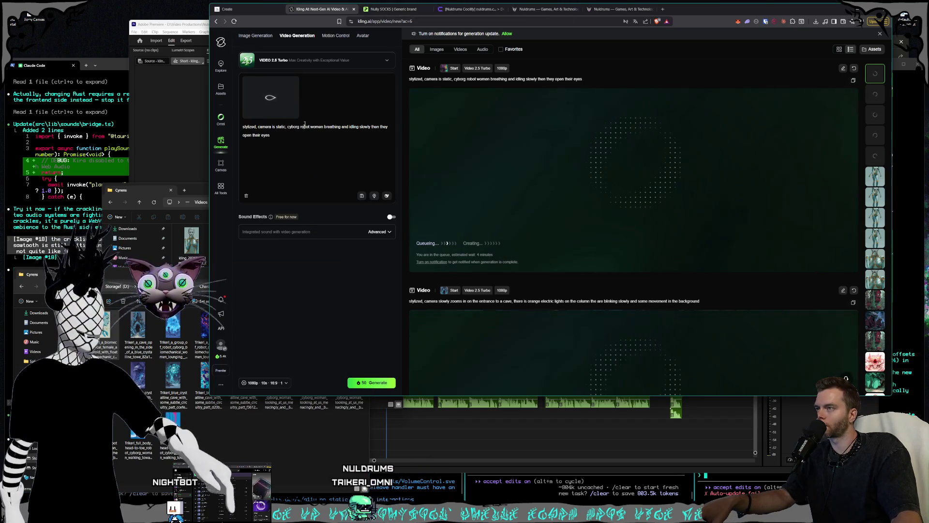
key(ctrl+a)
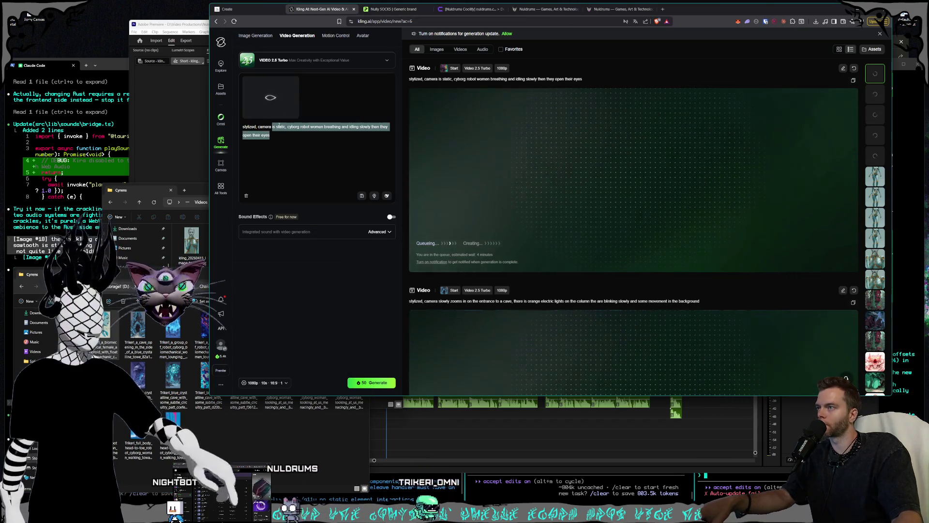
text(stylized, camera d)
key(BackSpace)
text(orbits)
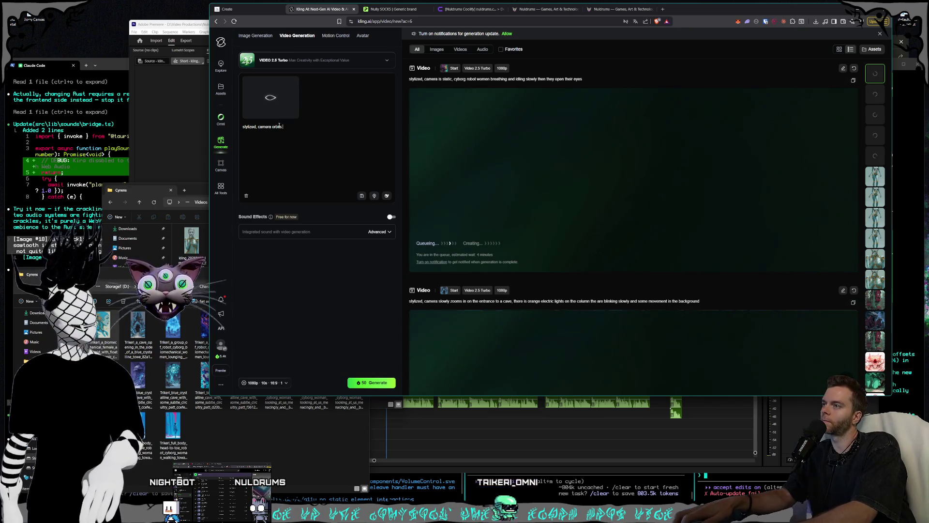
text( around )
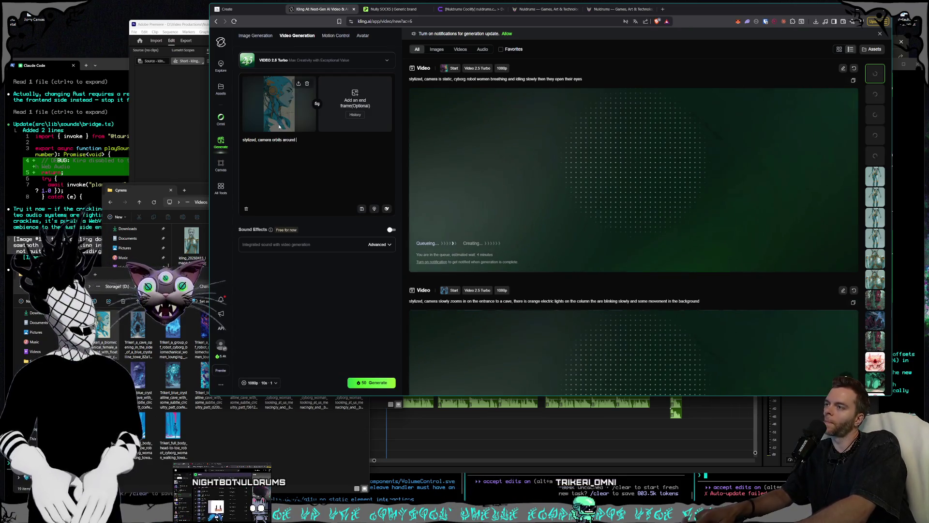
text(the face counter)
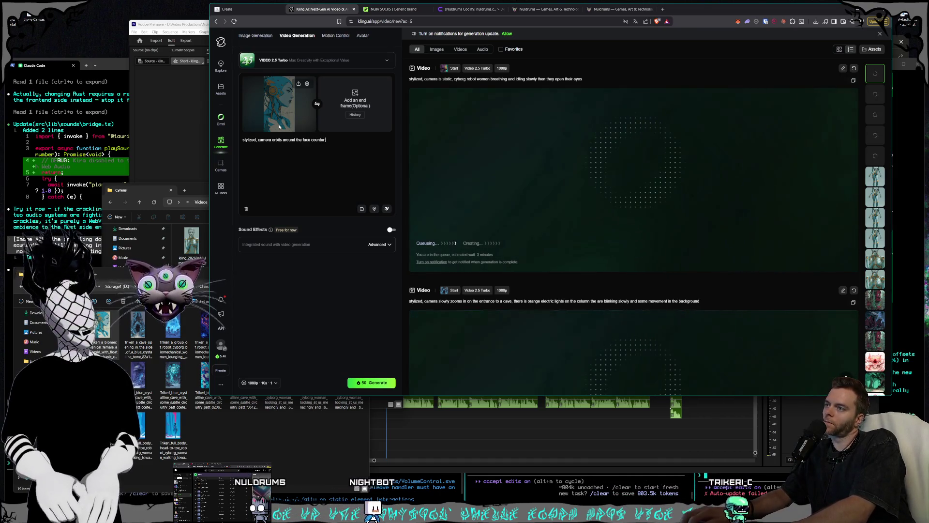
text(-clo)
text(ckwise, bl)
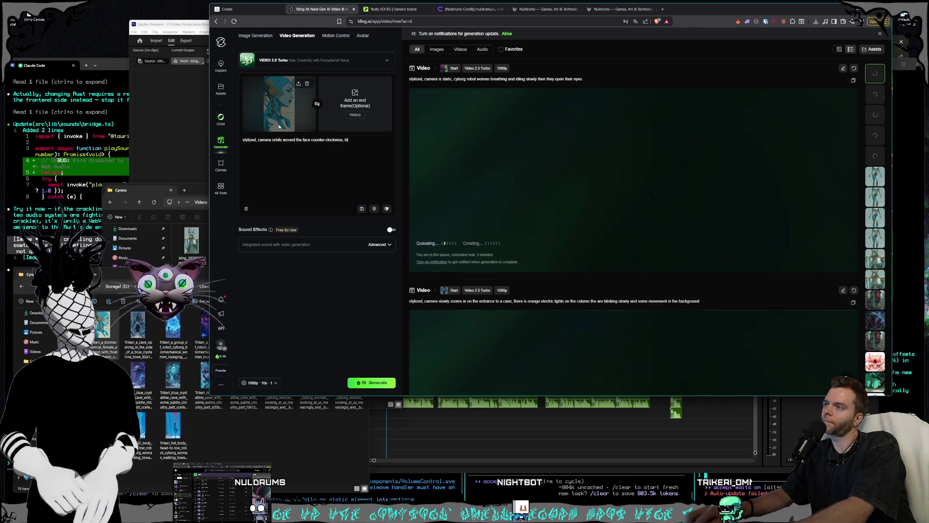
text(ical rob)
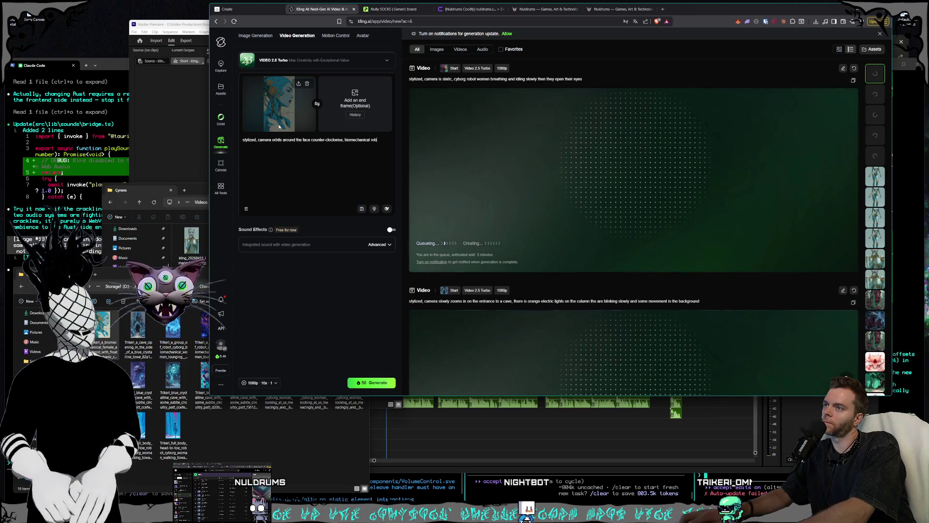
key(BackSpace)
key(BackSpace)
key(BackSpace)
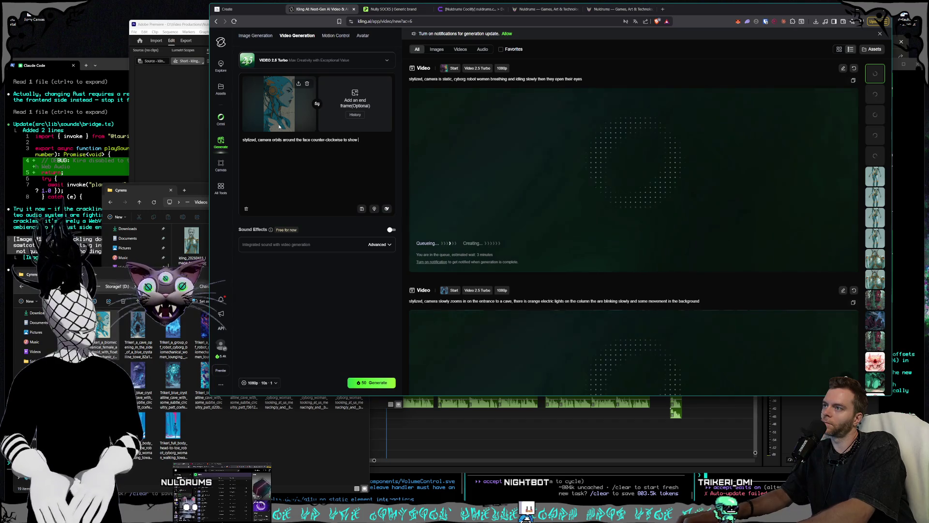
text(us)
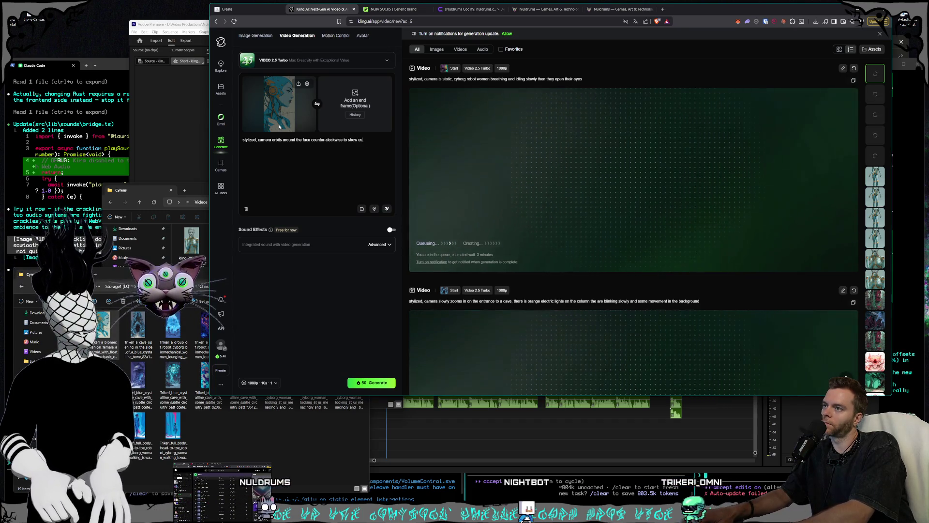
text(e the  the fa)
text(ce f)
text(ead on, )
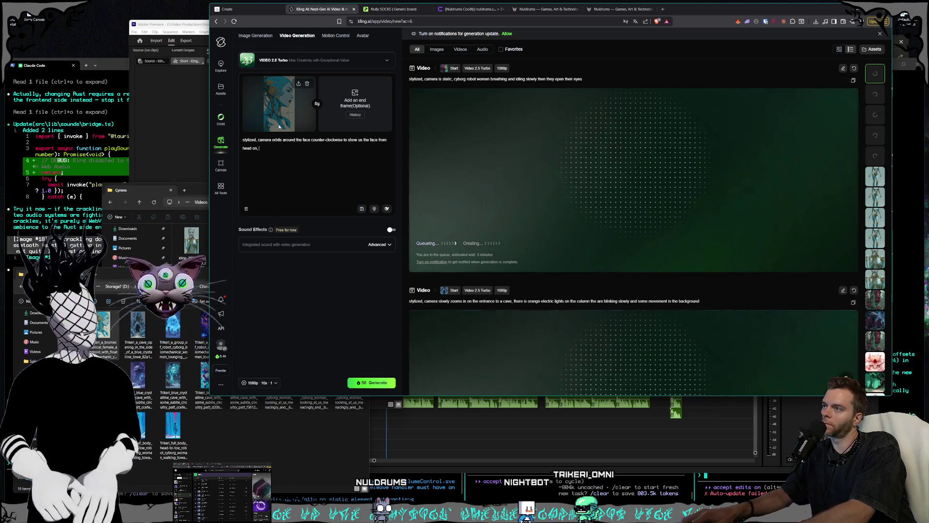
text(biomechanical robot so)
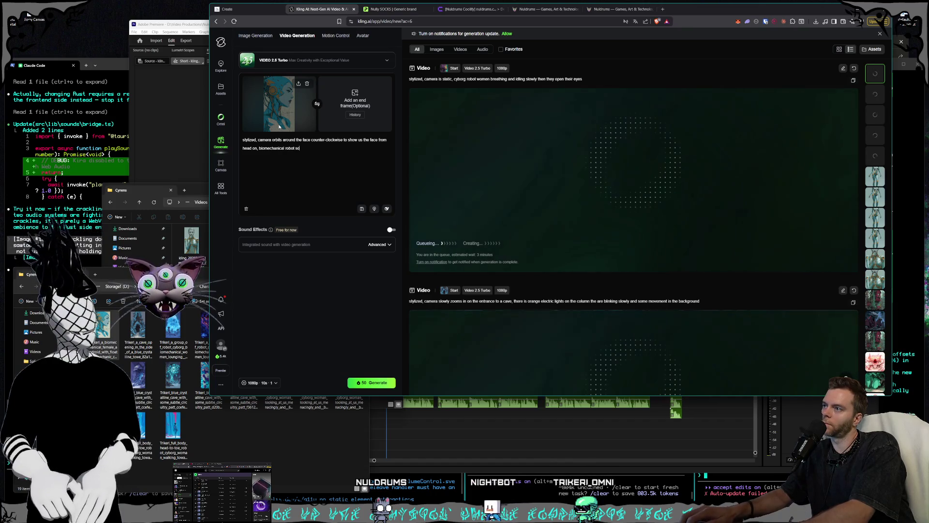
text(m)
text(an looking long)
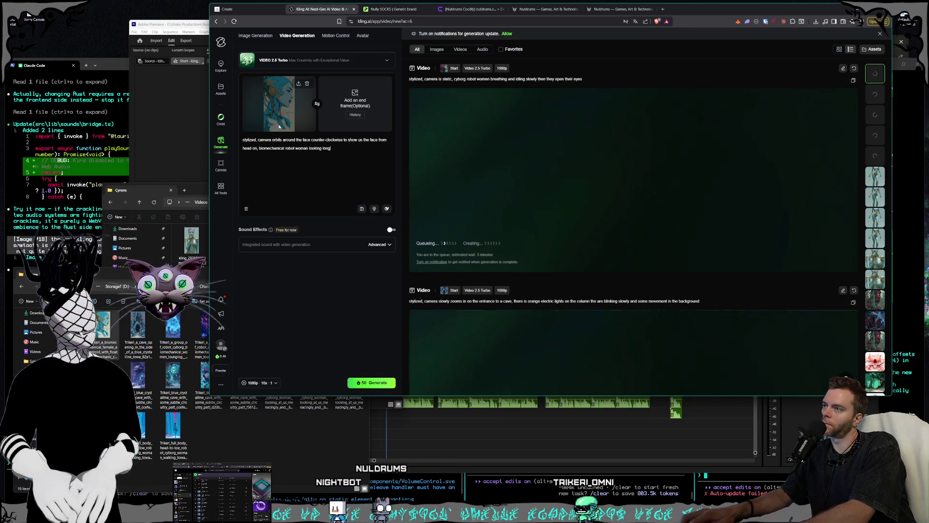
text(ingly off in)
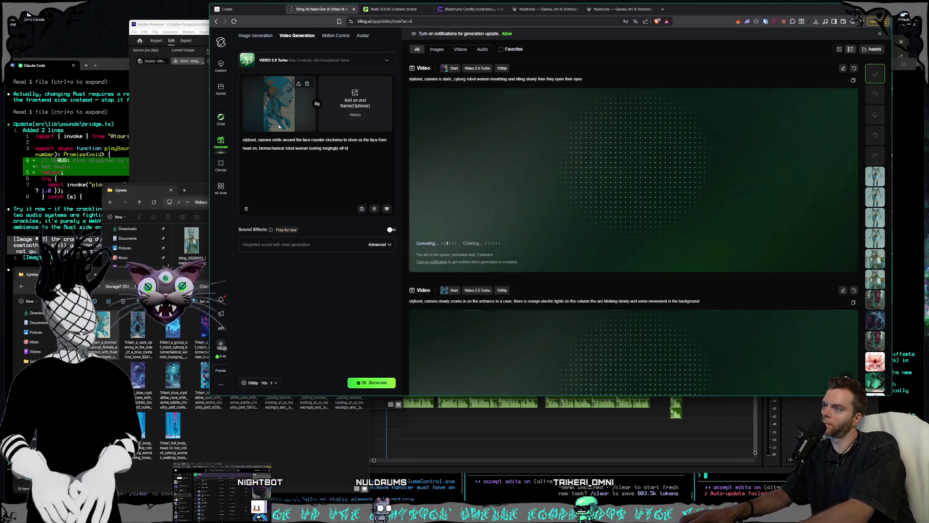
text(tanc)
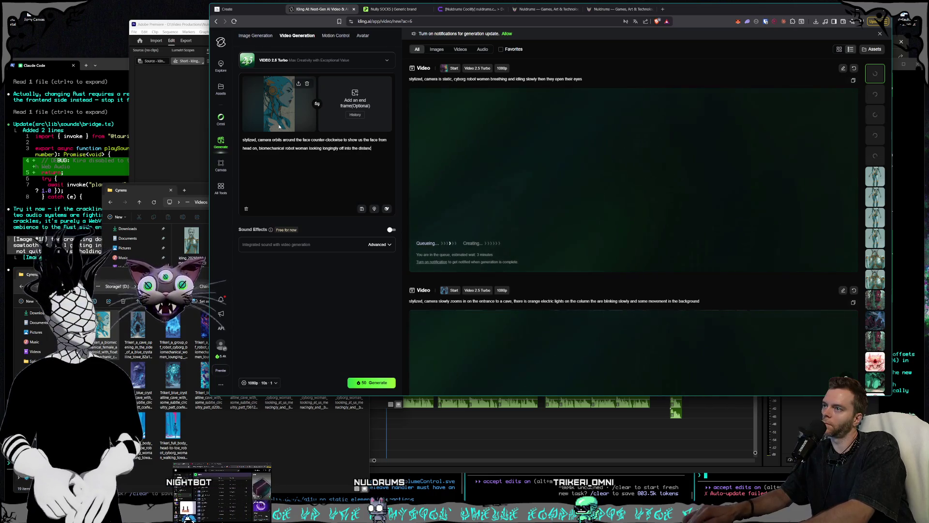
text(e, breathing slowl)
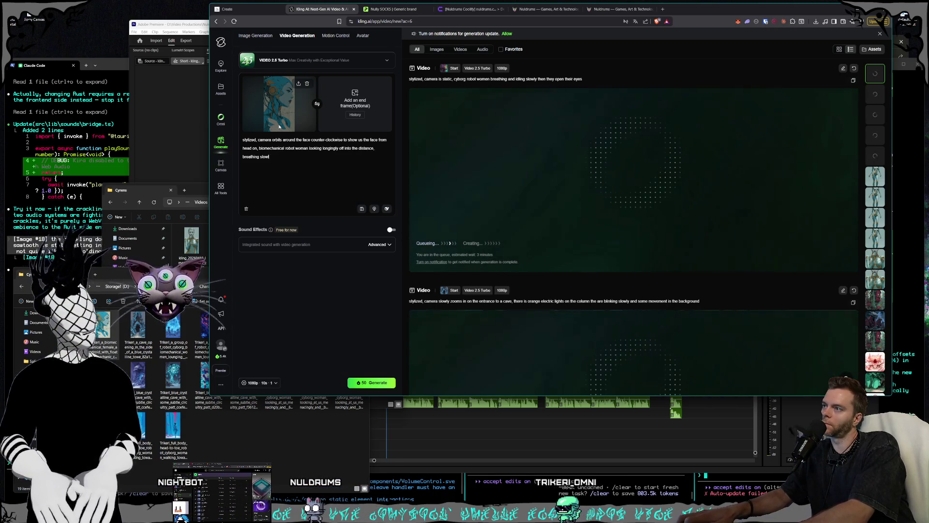
text(y an idling)
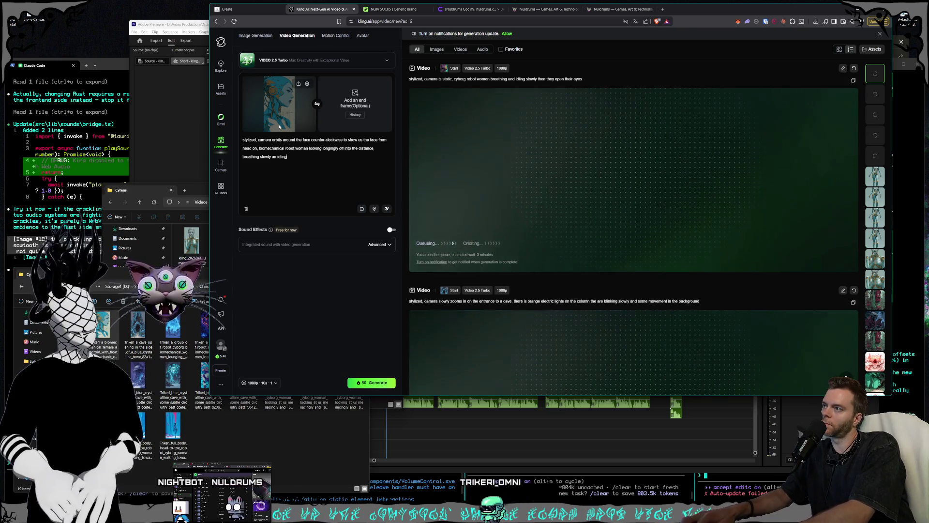
click(372, 382)
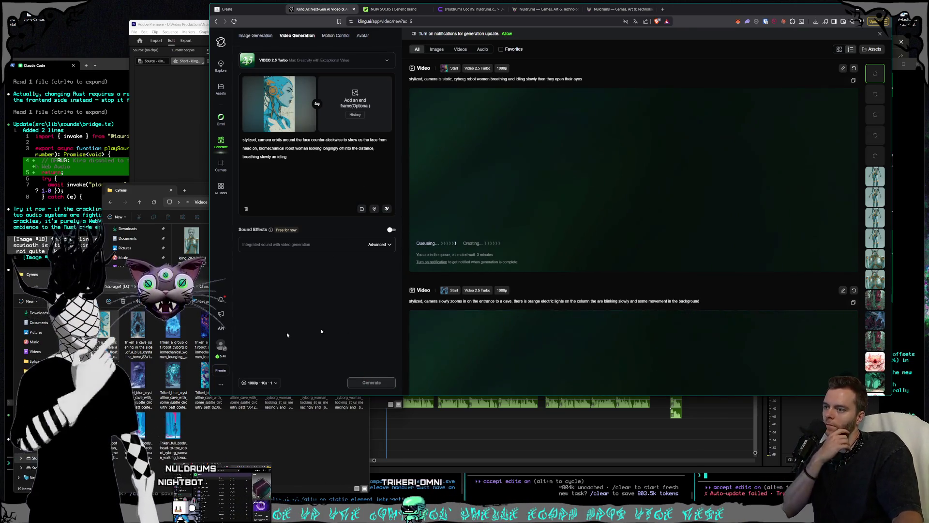
Step: Submit the robot woman orbit clip for generation and preview its still full size
click(252, 443)
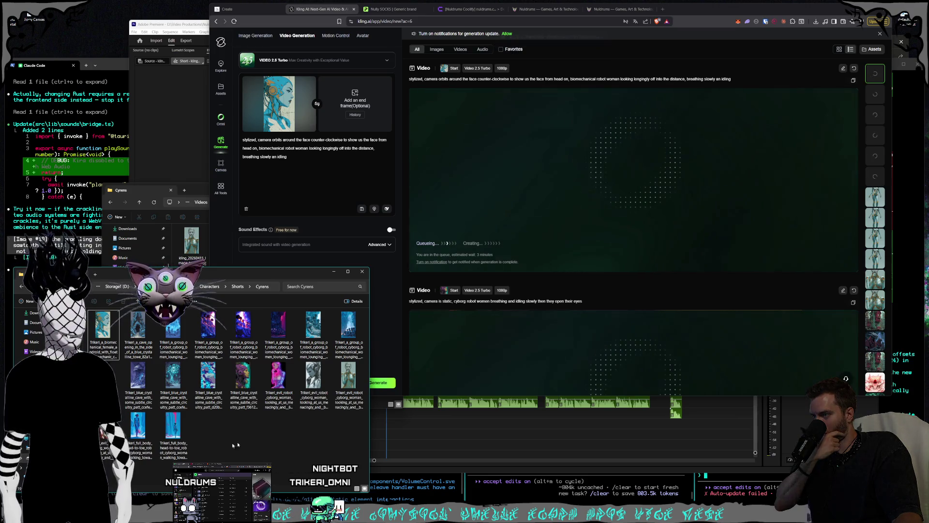
key(Return)
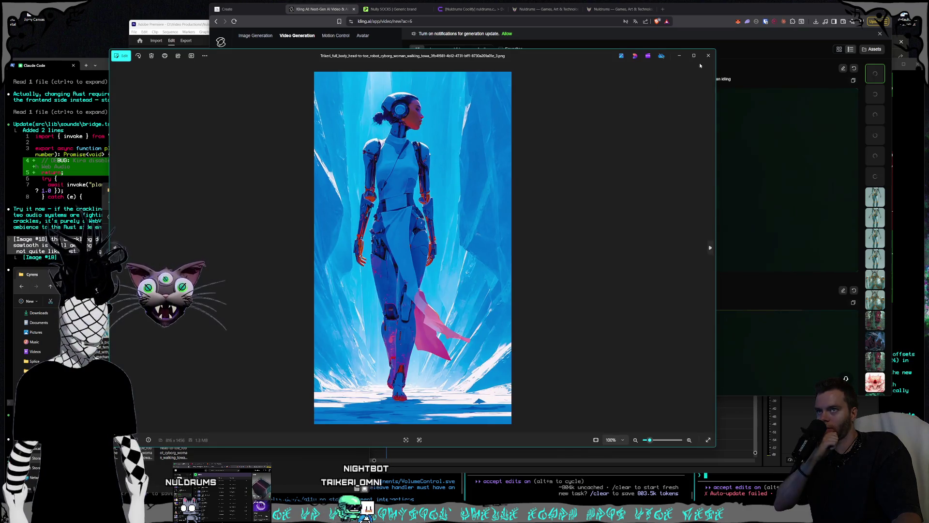
click(708, 55)
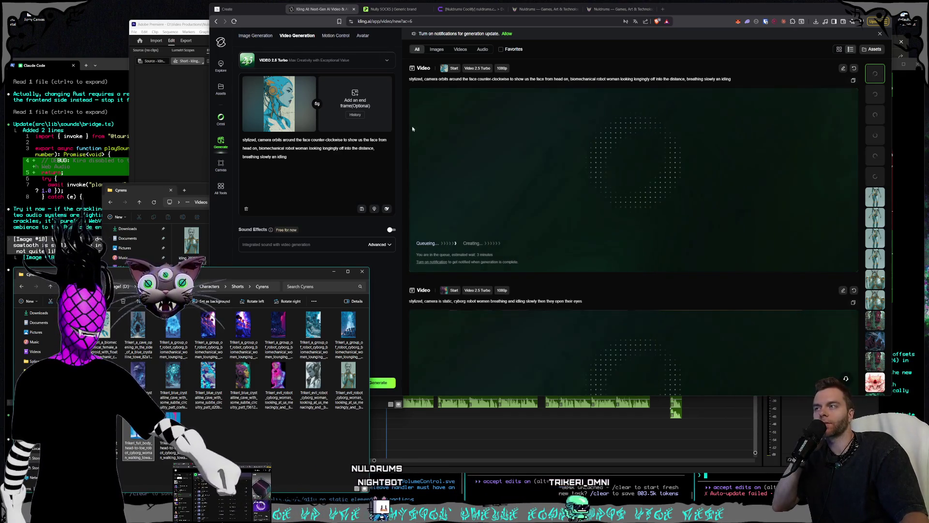
Step: Swap the robot woman start frame for the crystalline cave still and reset the prompt to 'stylized, camera'
click(311, 82)
click(251, 431)
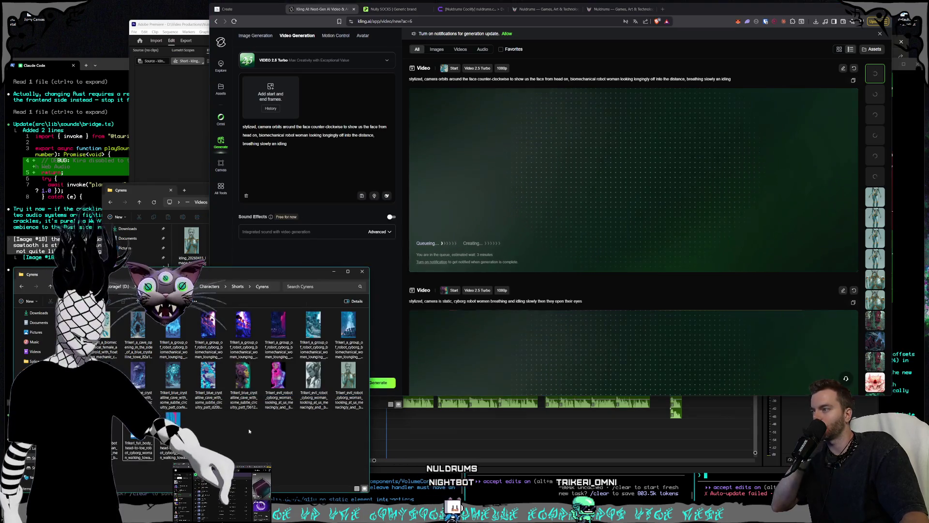
double_click(149, 395)
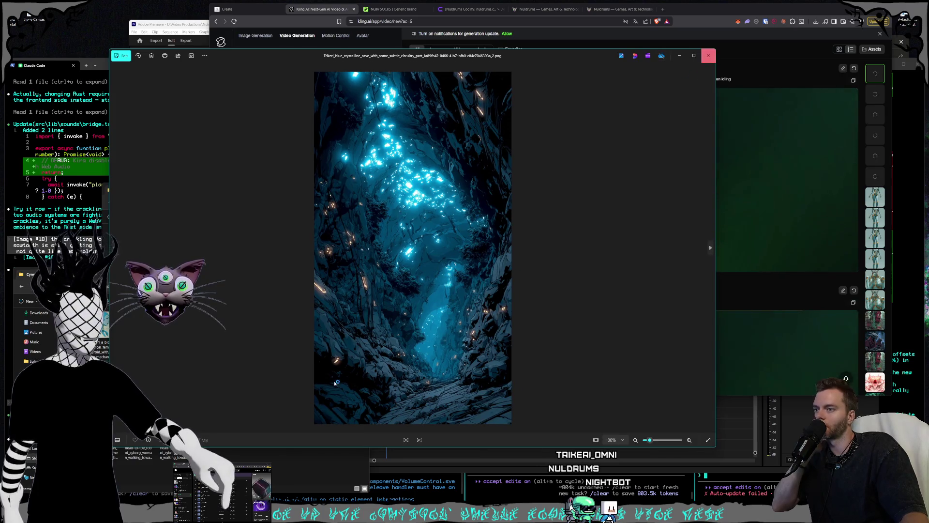
key(Escape)
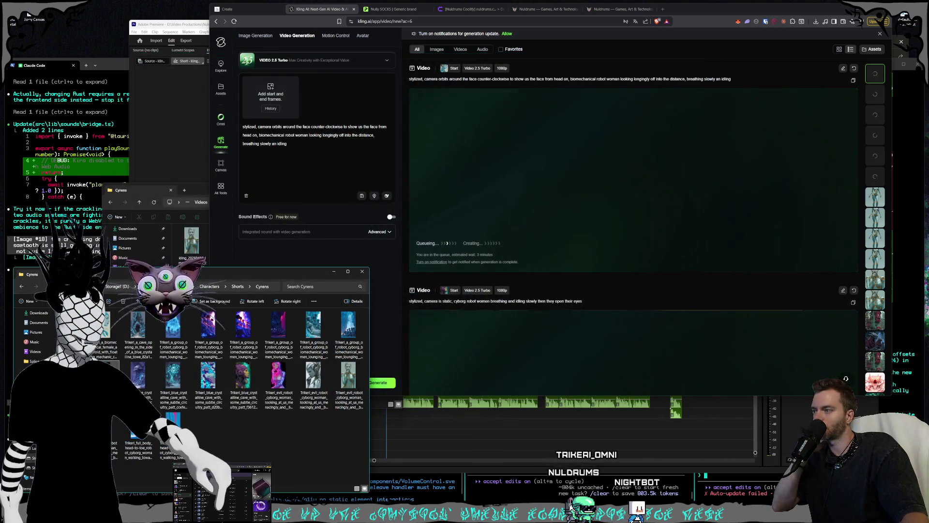
drag(279, 93, 280, 94)
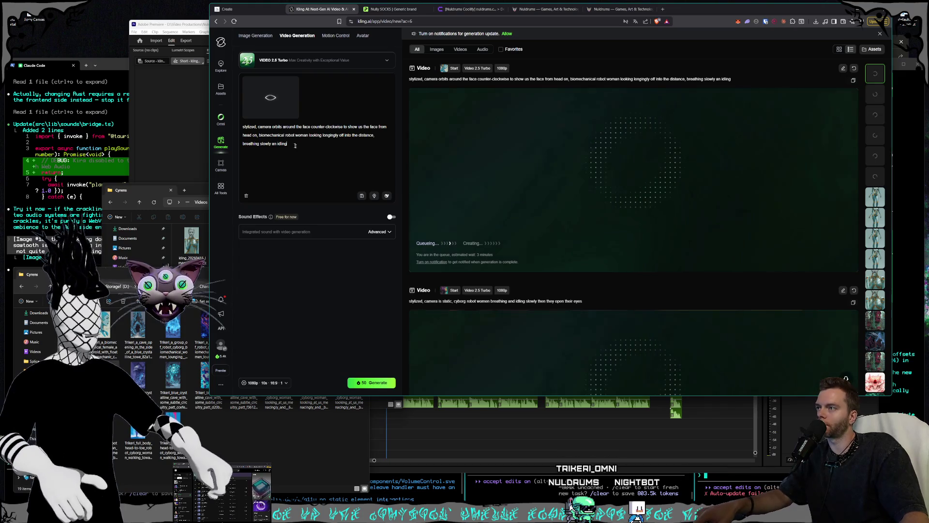
key(ctrl+a)
text(stylized, camera)
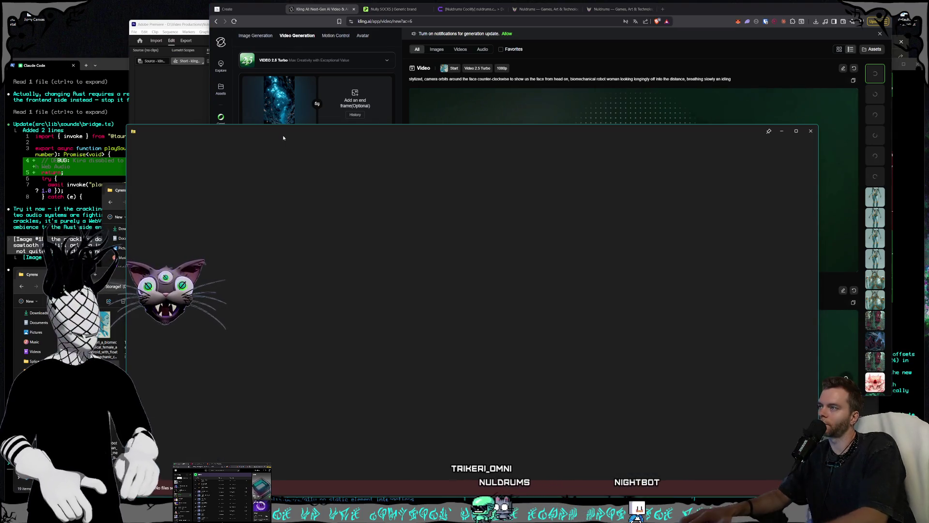
Step: Dismiss the No files error and extend the prompt with 'tilts and spins as it flys down the hallway of this cave'
click(811, 132)
text(tils)
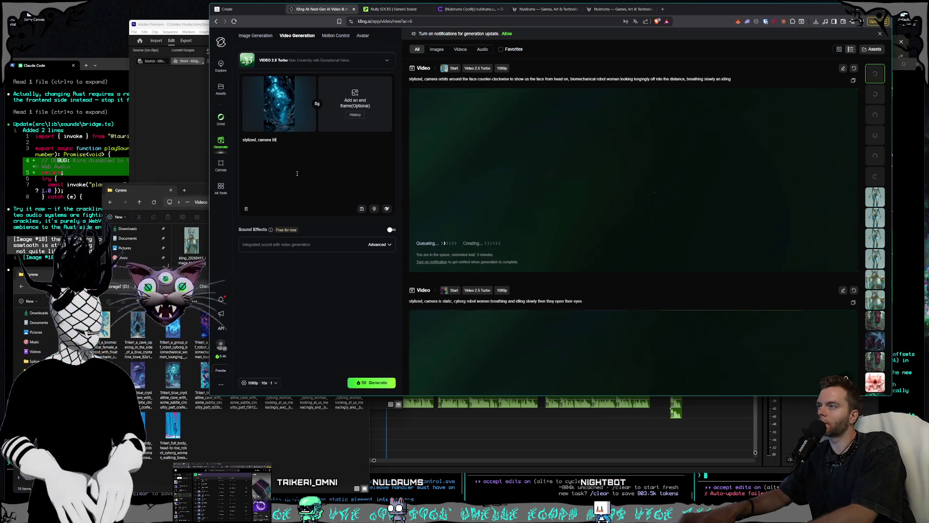
text(s and spins)
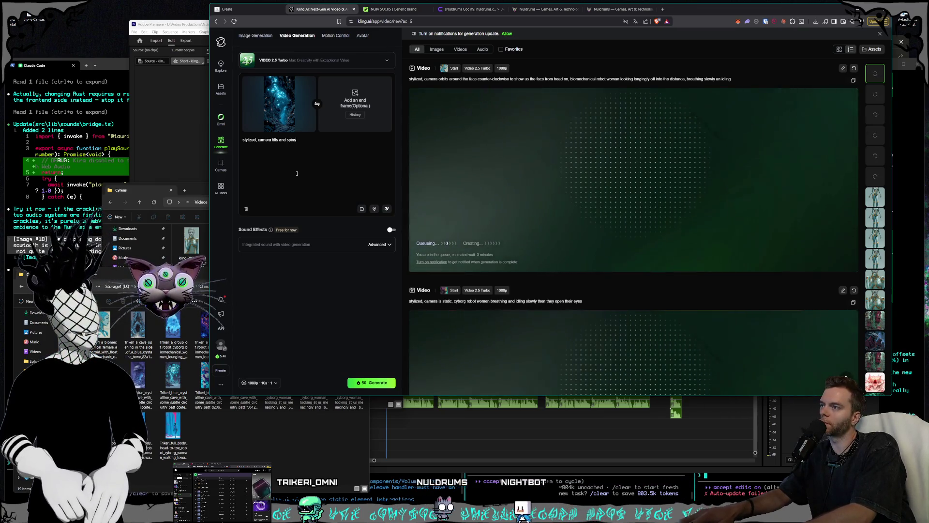
text( as it zoom)
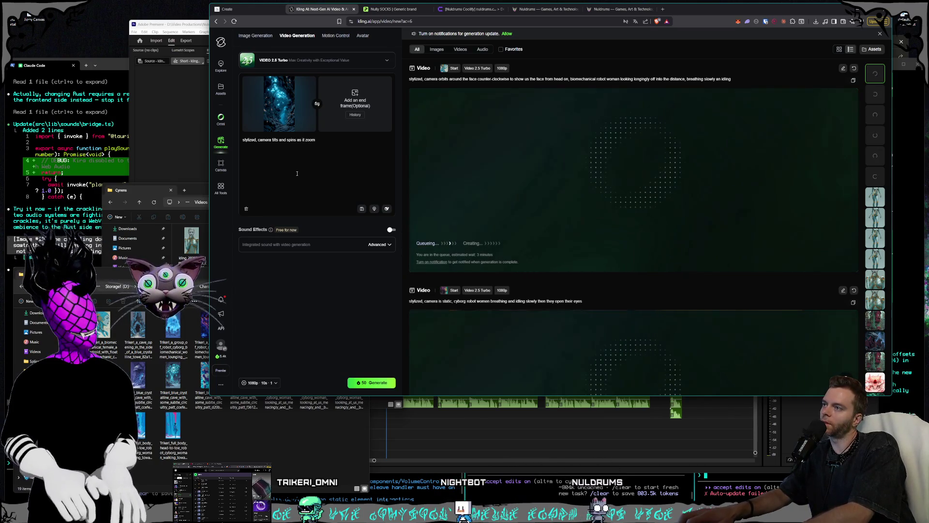
key(BackSpace)
key(BackSpace)
key(BackSpace)
key(BackSpace)
text(flys do)
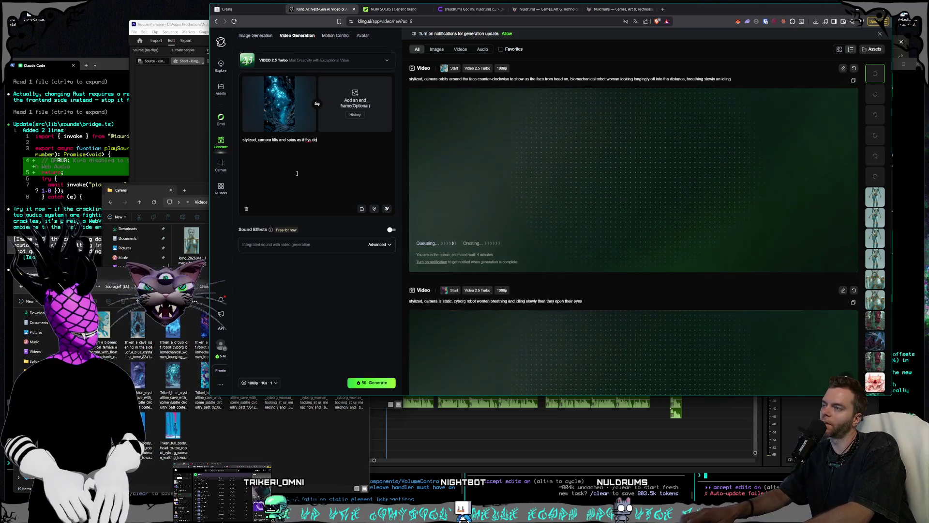
text(wn the hall)
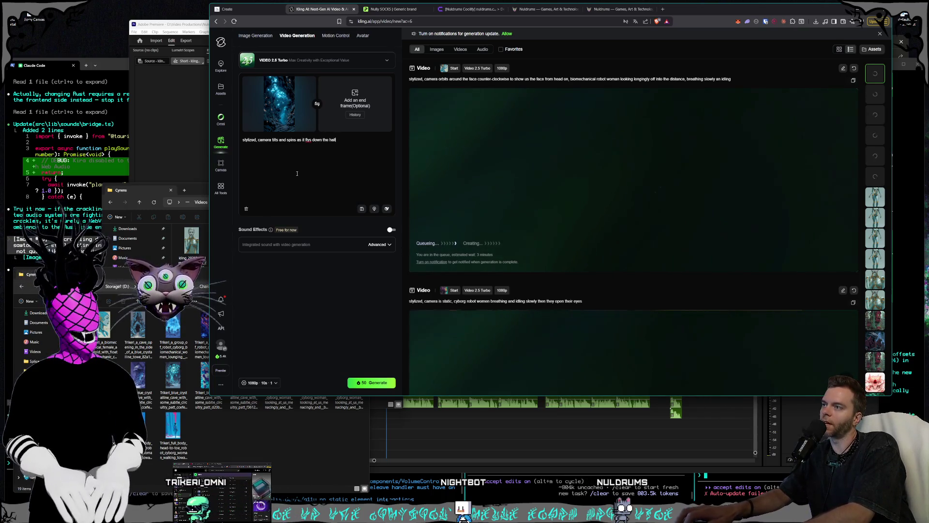
text(way of this )
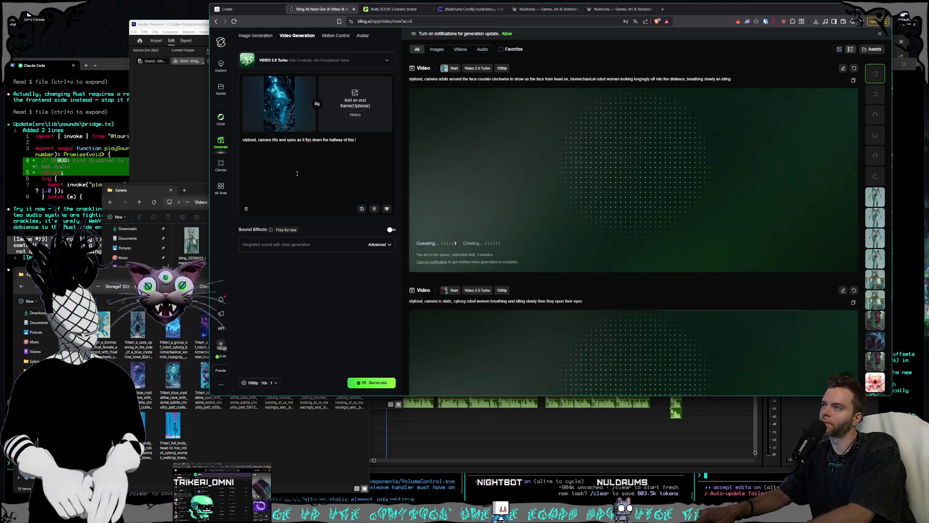
text(cave)
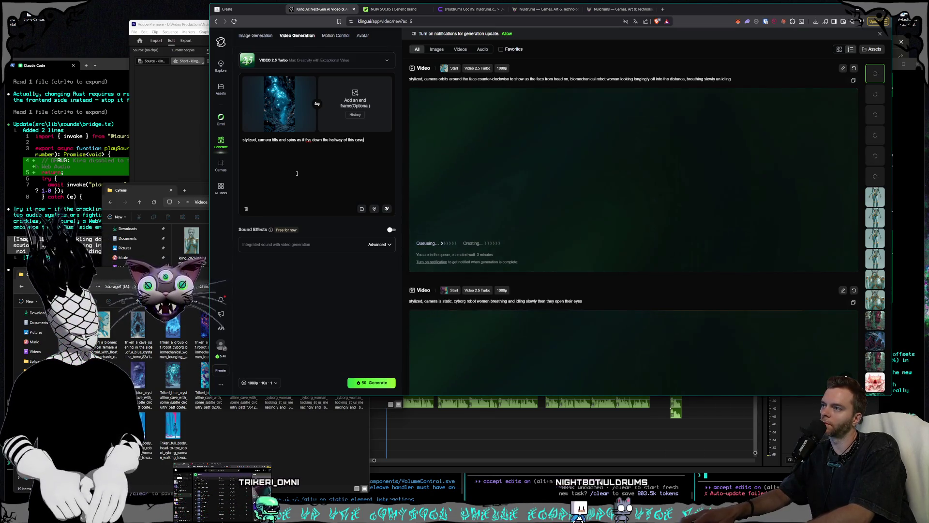
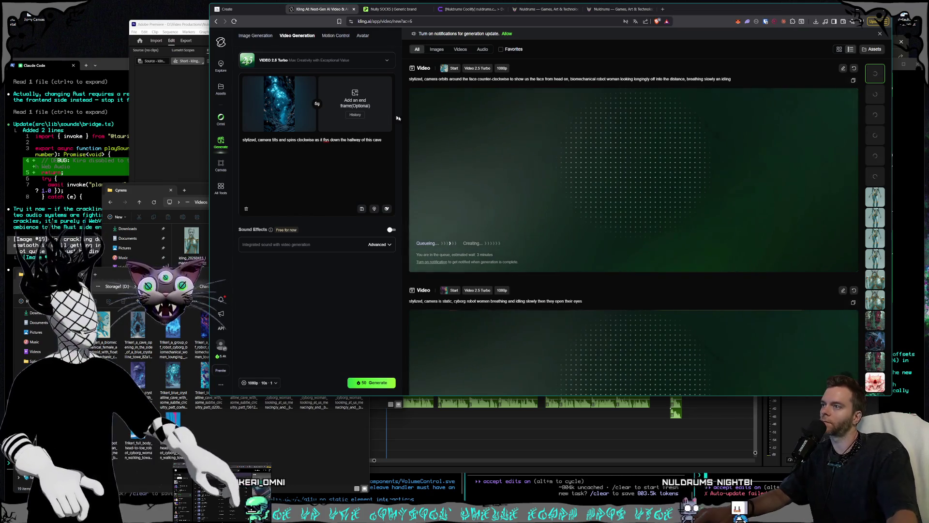
Step: Queue the 5-second cave hallway video, then preview a cyborg woman image from the Cyrens folder
click(392, 144)
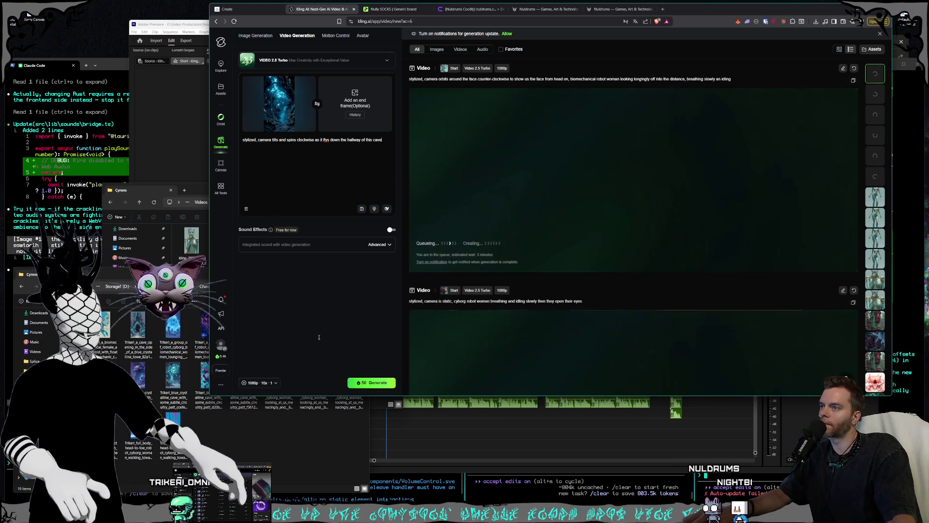
click(260, 382)
click(268, 342)
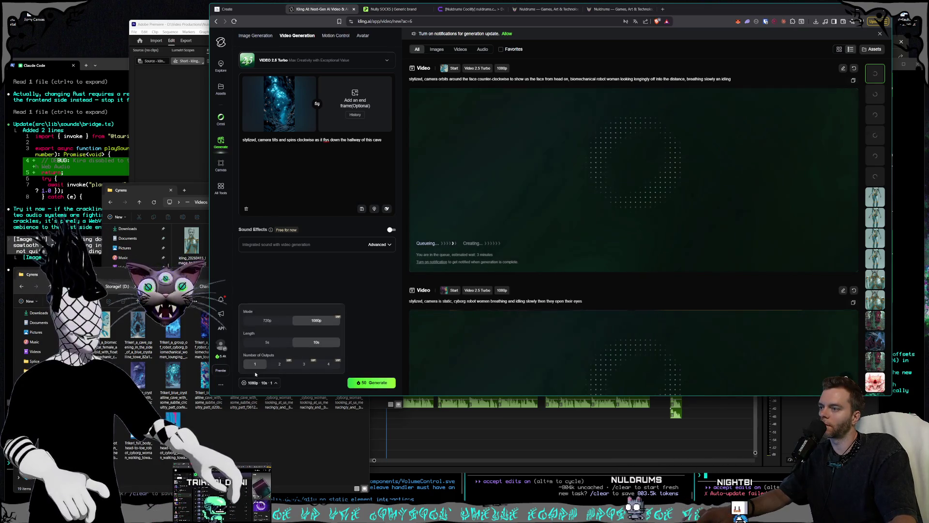
click(371, 383)
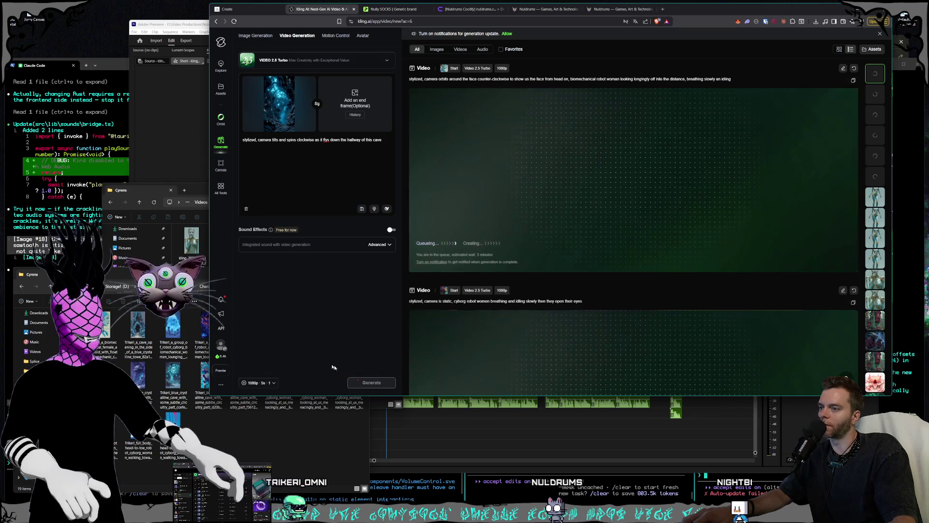
click(265, 454)
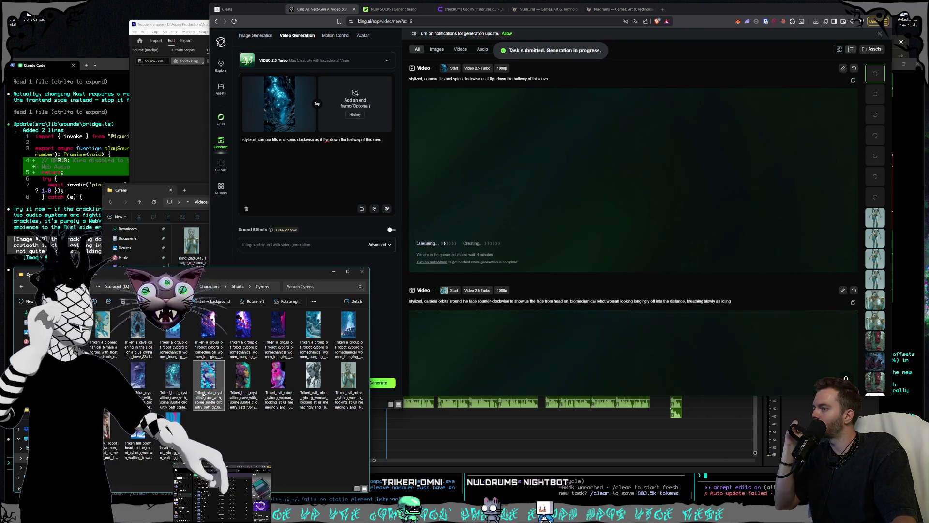
double_click(348, 381)
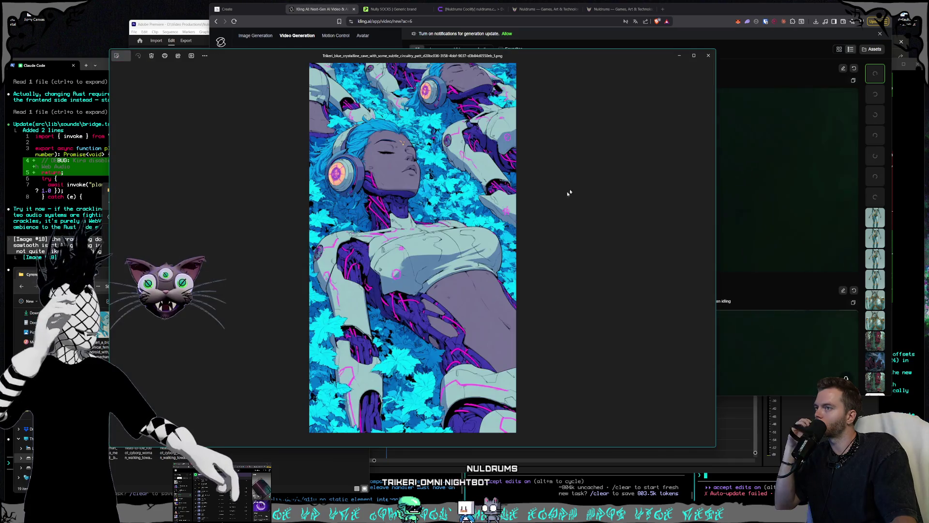
Step: Replace the cave start frame with the standing blue-haired cyborg woman image from the Cyrens folder
click(710, 57)
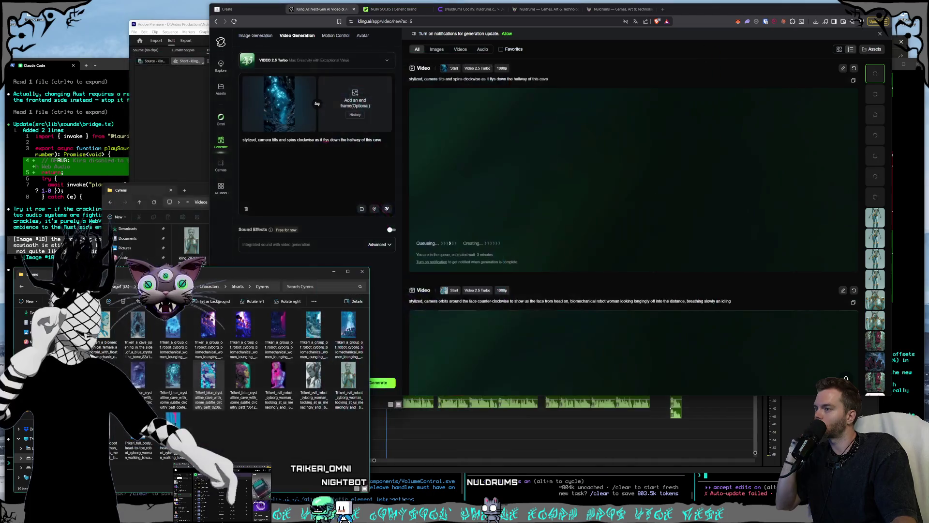
click(232, 458)
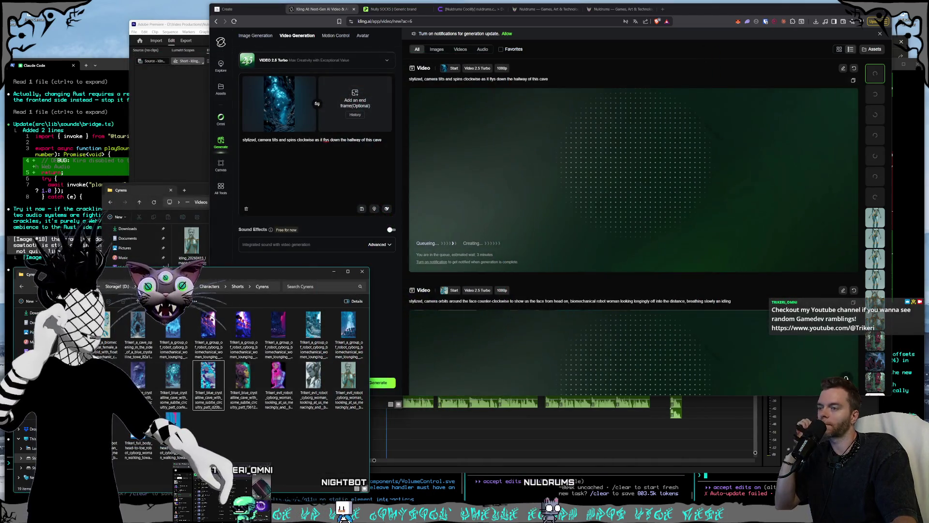
click(279, 103)
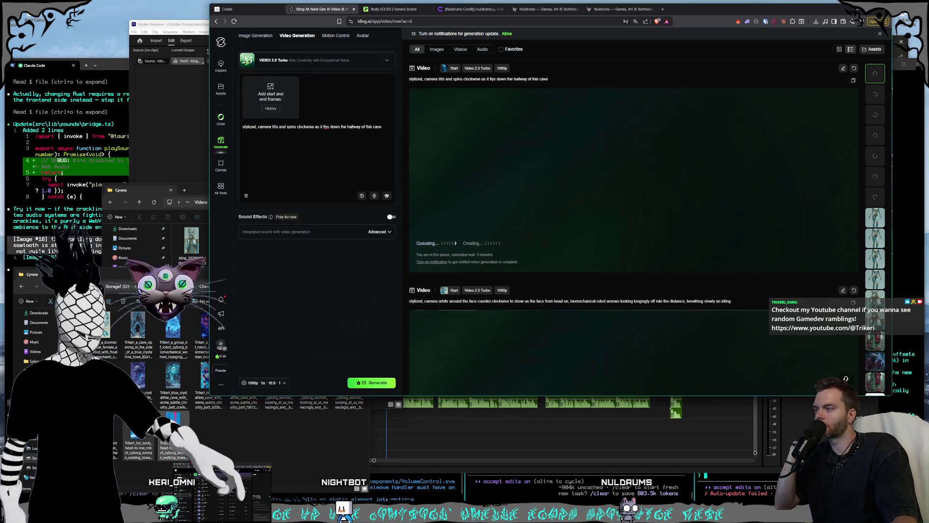
click(136, 441)
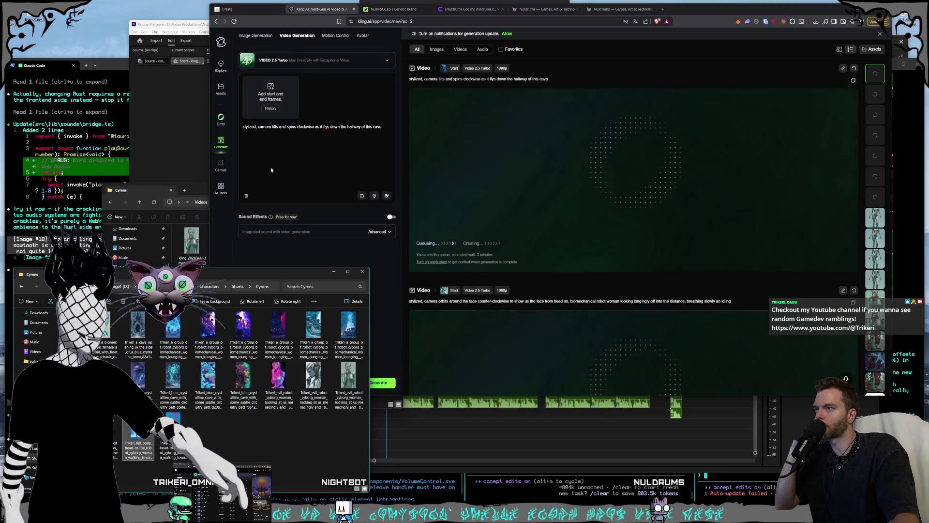
drag(135, 441, 280, 97)
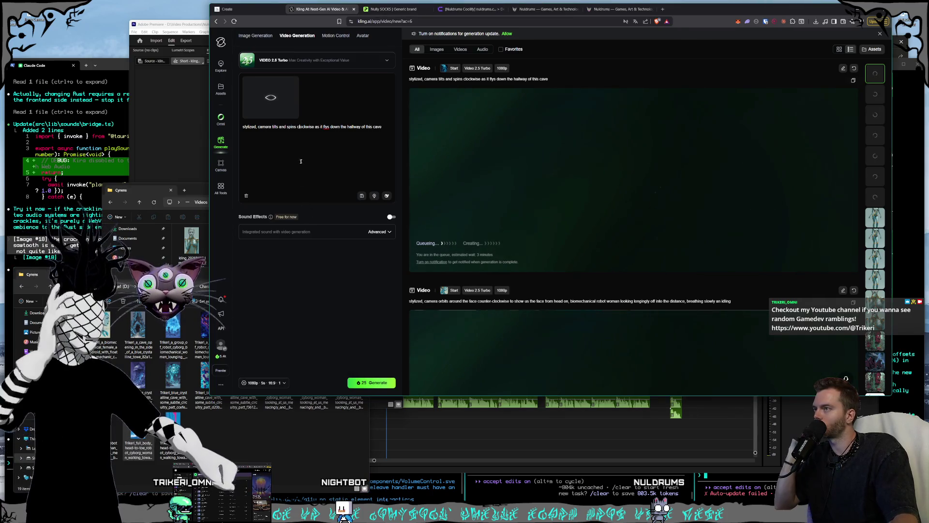
Step: Overwrite the old prompt after 'stylized,' to begin 'cyborg', closing a stray empty window
drag(382, 128, 258, 127)
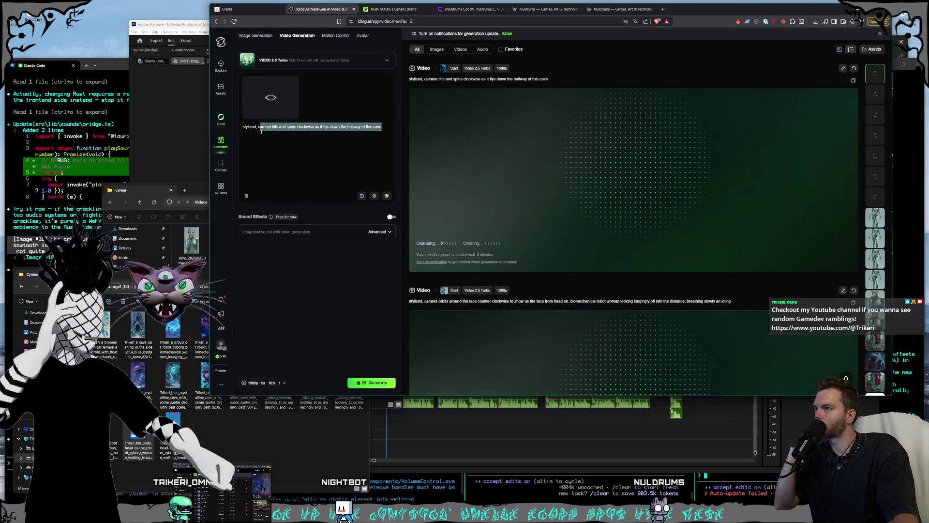
text(c)
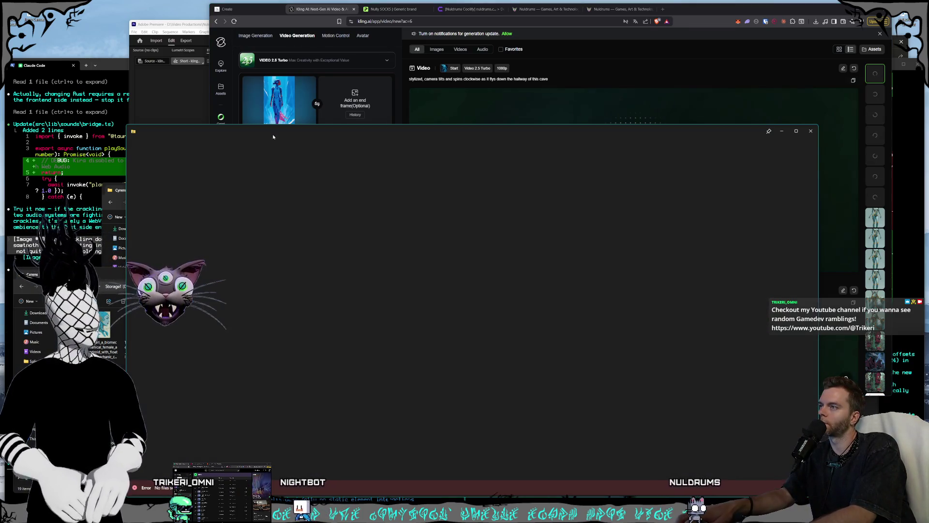
click(811, 131)
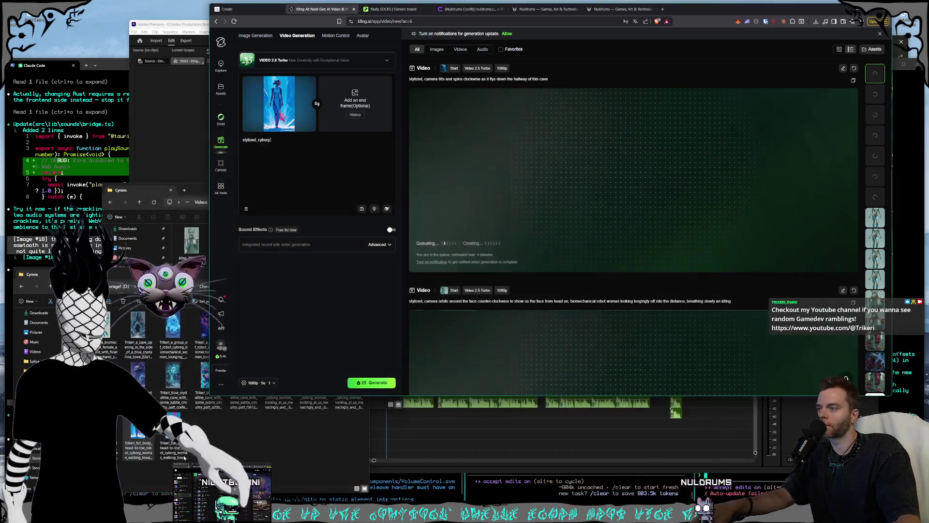
Step: Write the prompt: robot woman walking runway-style toward the camera, which backs up as she walks
click(293, 142)
text(robot)
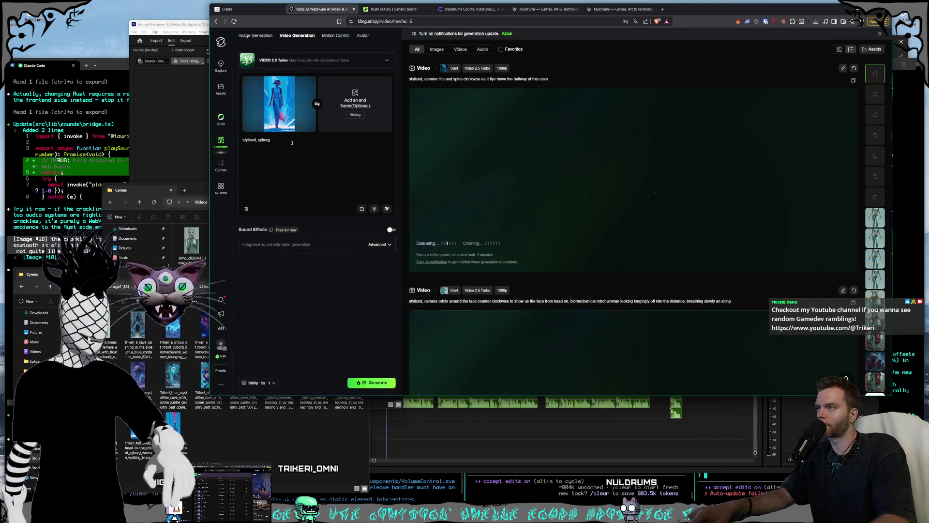
text( woman w)
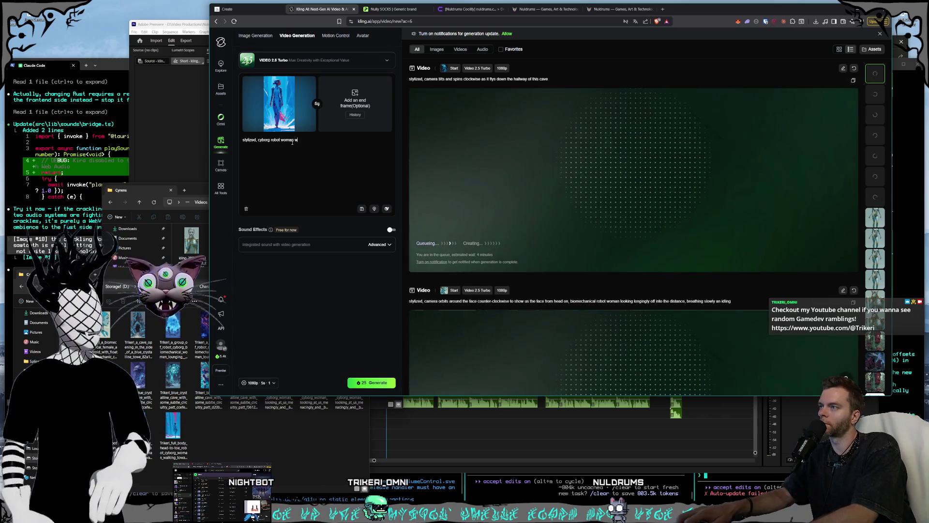
text(alking towards the c)
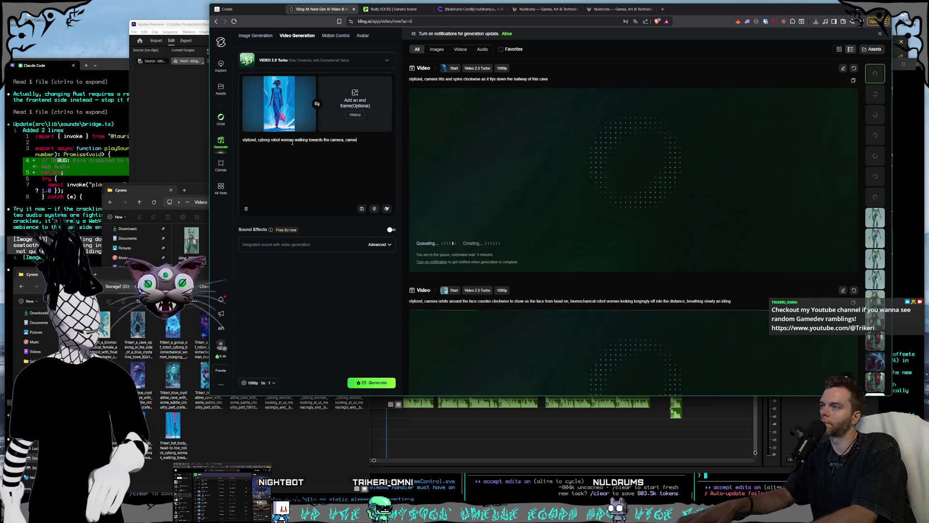
text(amera, camera backs up maintaining the )
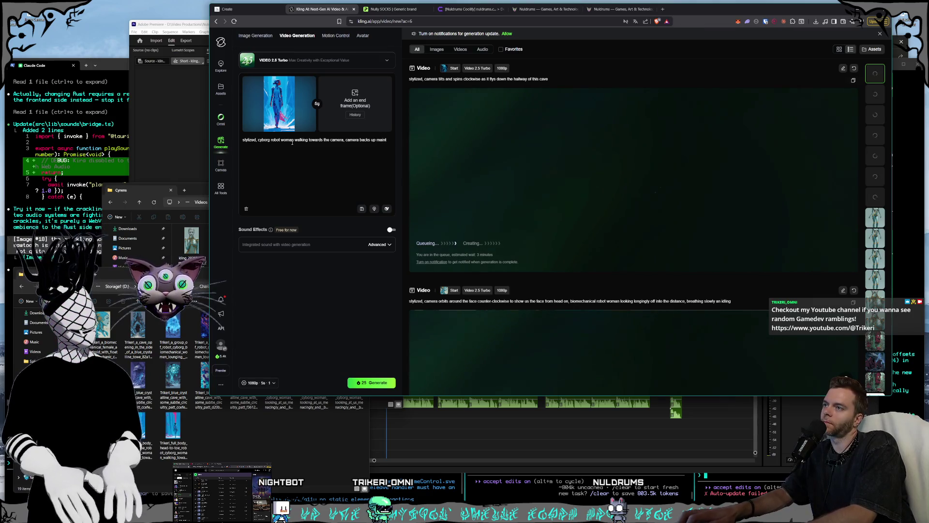
text(same dis)
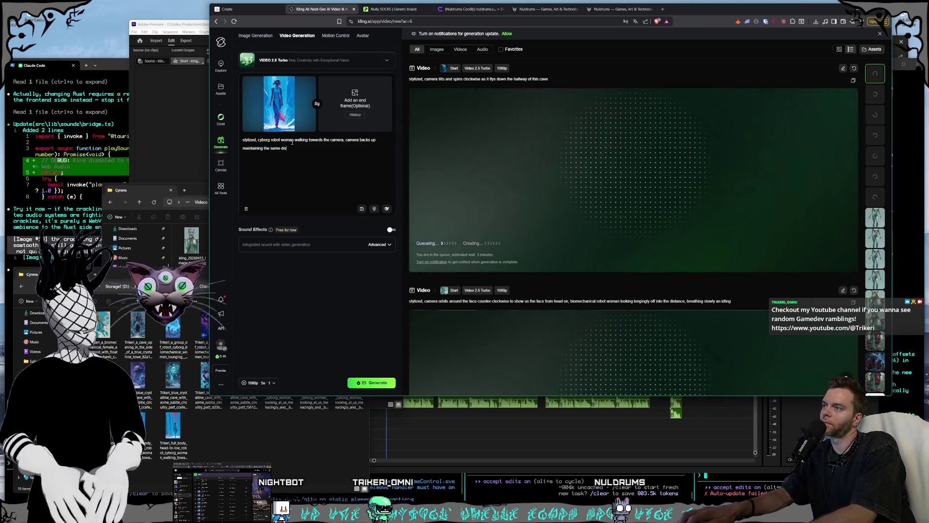
text(tance from here)
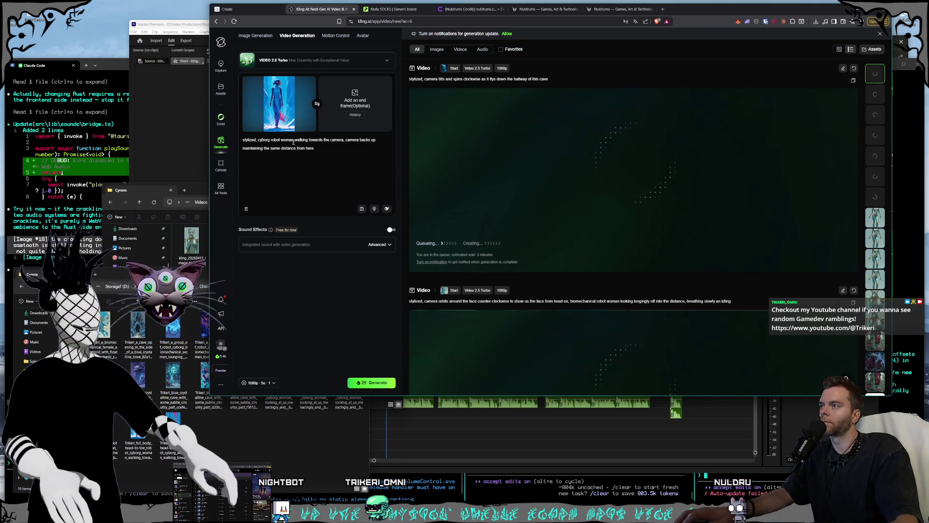
click(344, 140)
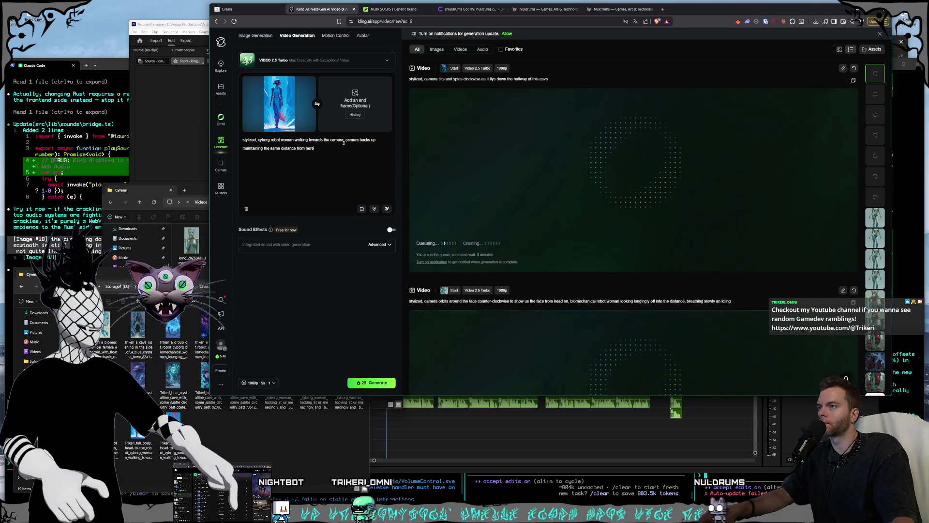
key(BackSpace)
text(and looks right us)
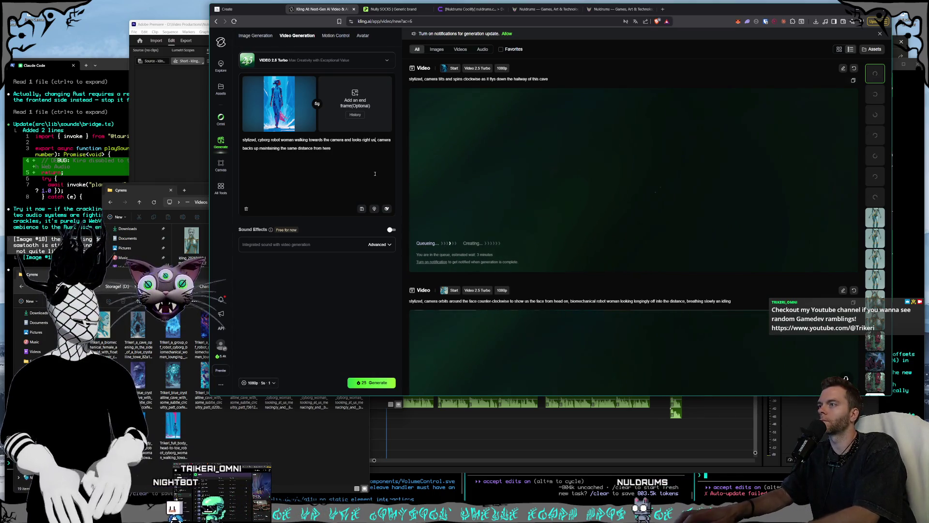
text(,)
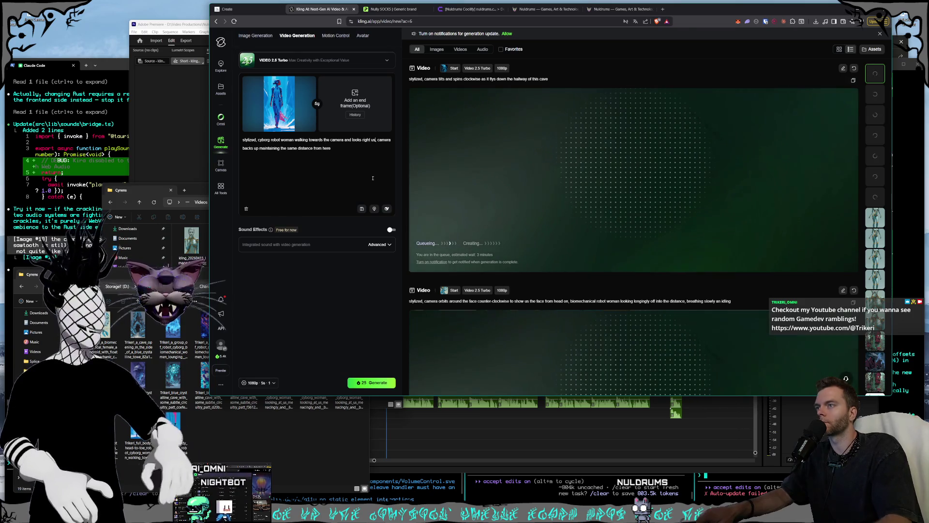
text( she's walking like a ru)
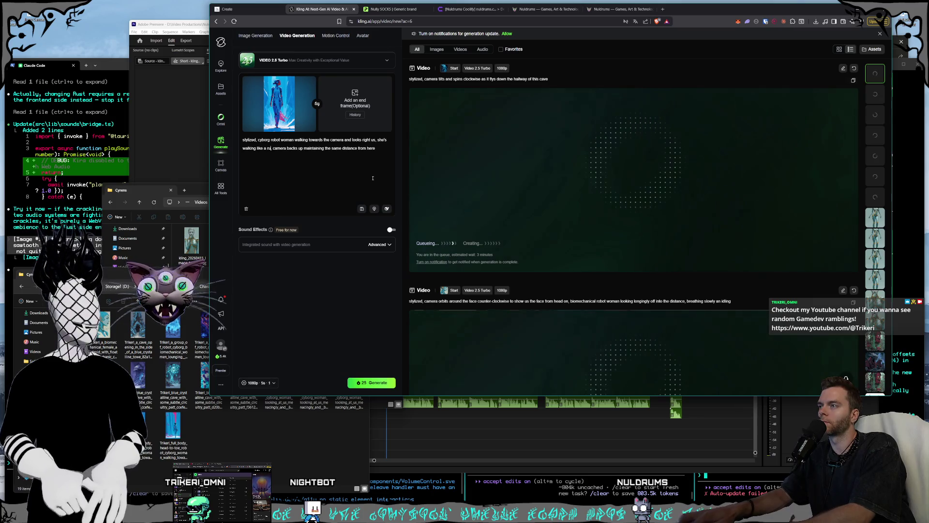
text(nway model with hips)
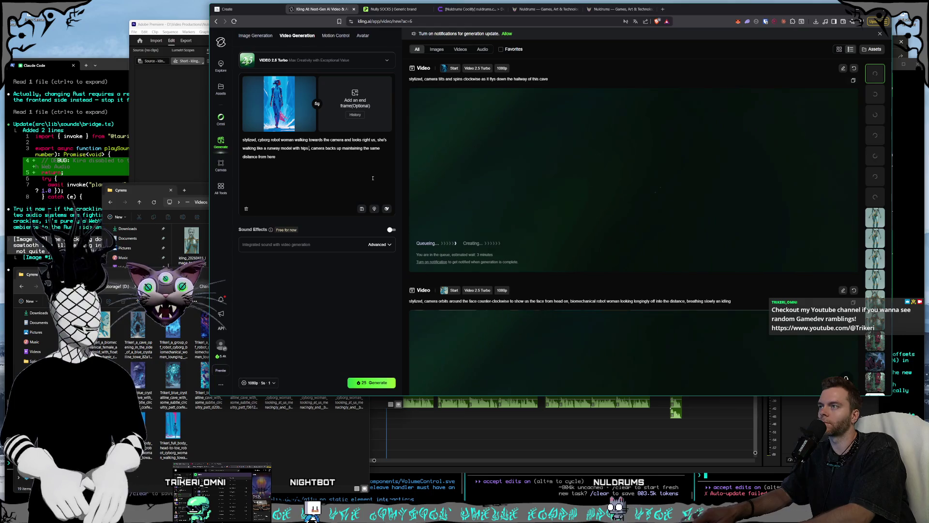
text( moving side to side)
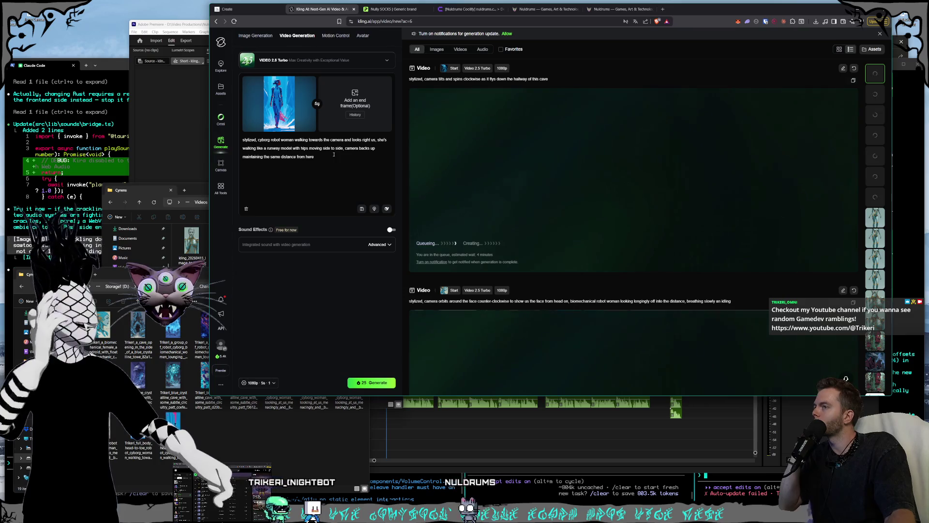
click(385, 149)
text(as )
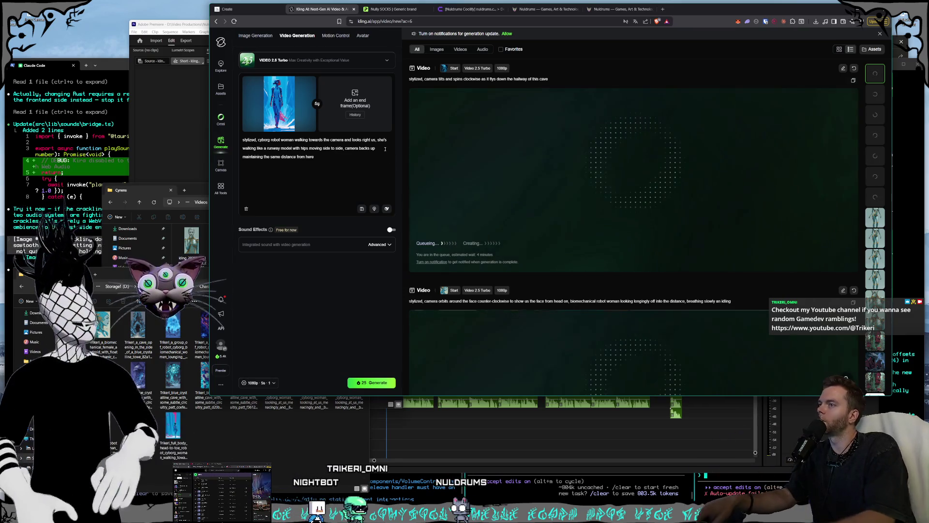
text(she walks)
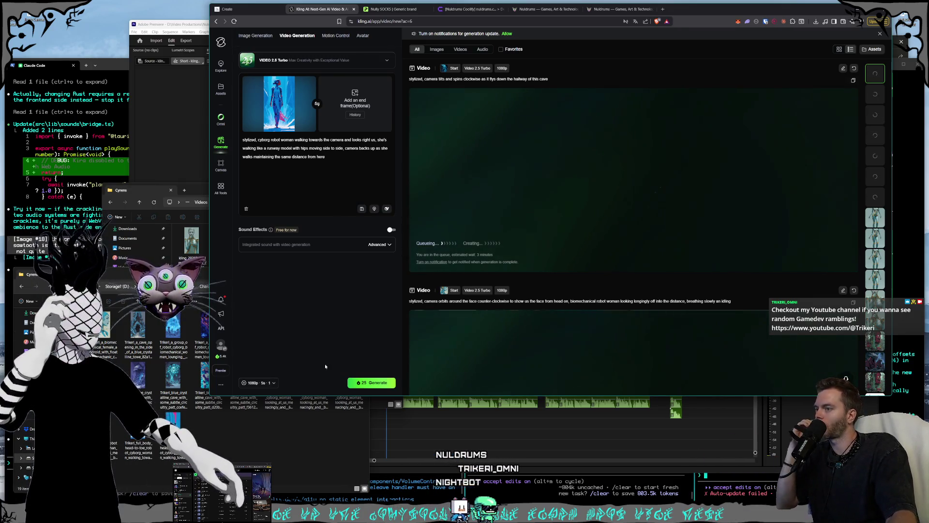
Step: Set the length to 10s and generate the runway walk video, then return to Kling results
click(259, 382)
click(317, 343)
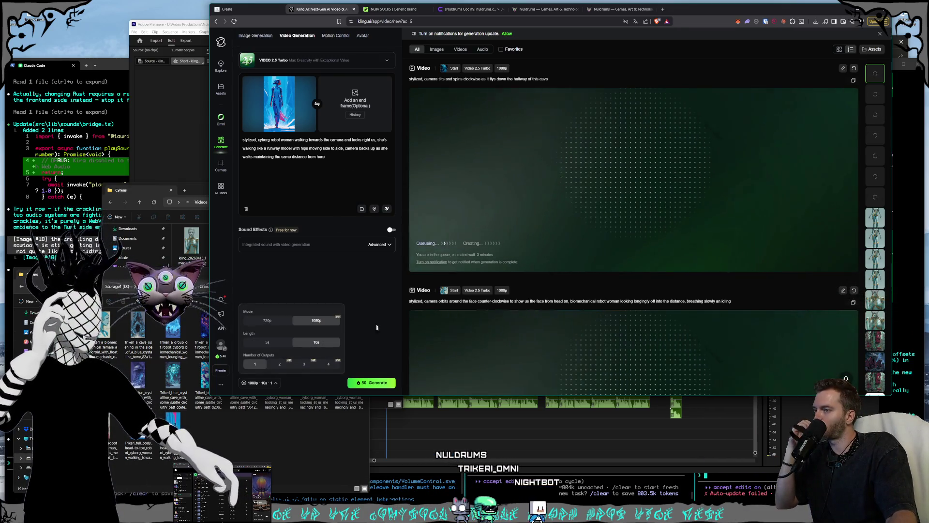
click(373, 382)
click(281, 440)
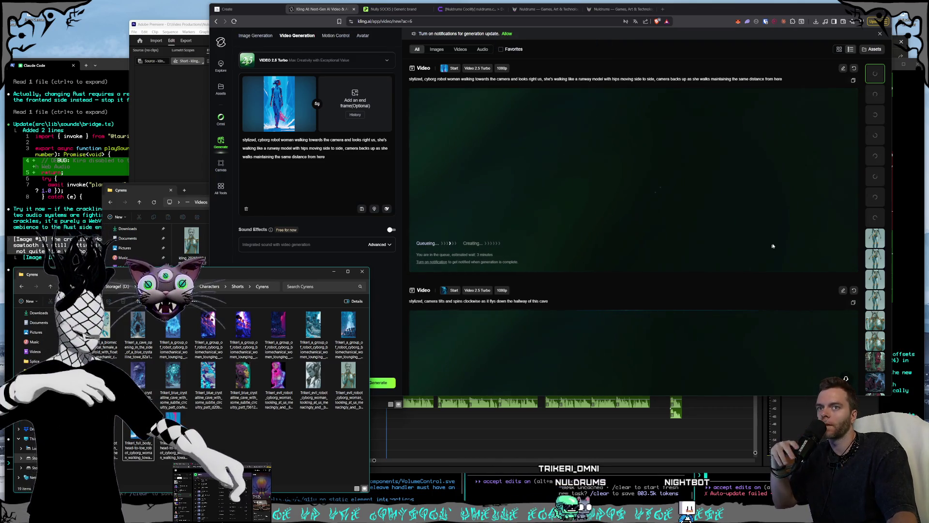
click(874, 217)
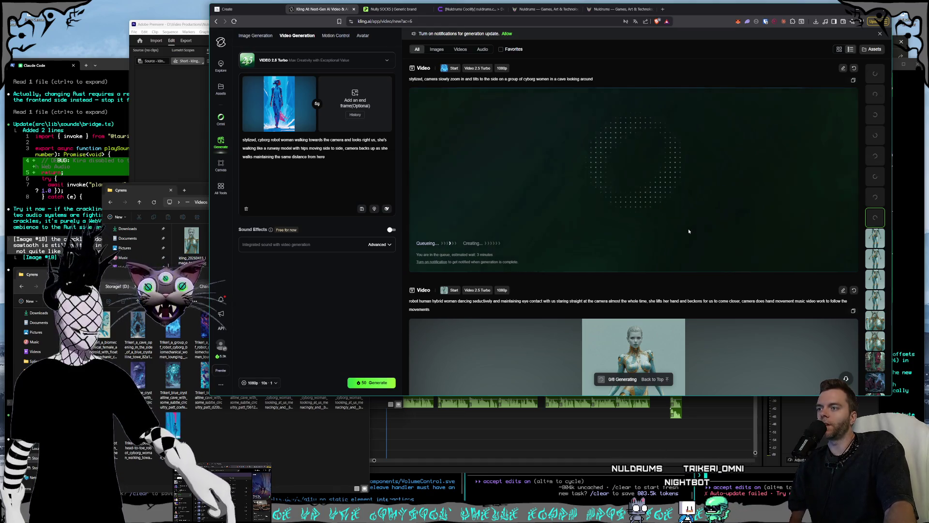
scroll(689, 227, down, 1)
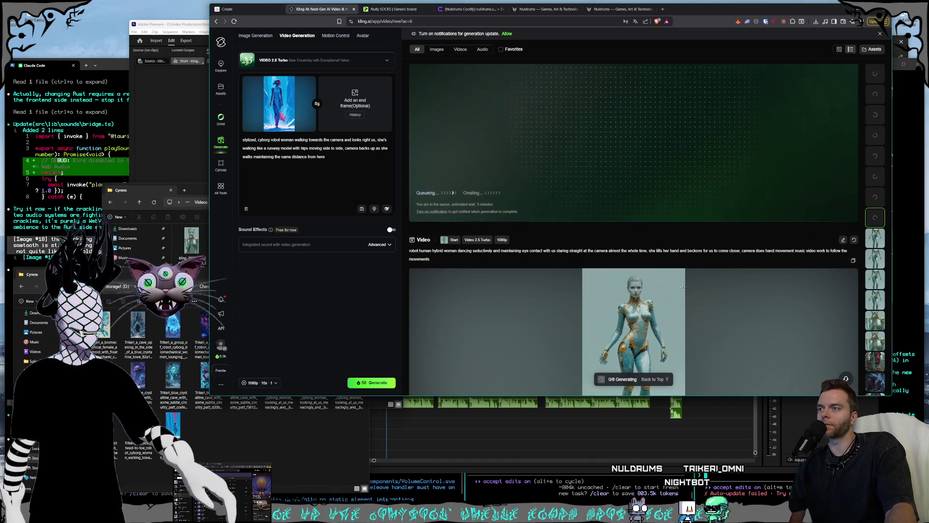
scroll(684, 283, up, 4)
scroll(683, 286, up, 5)
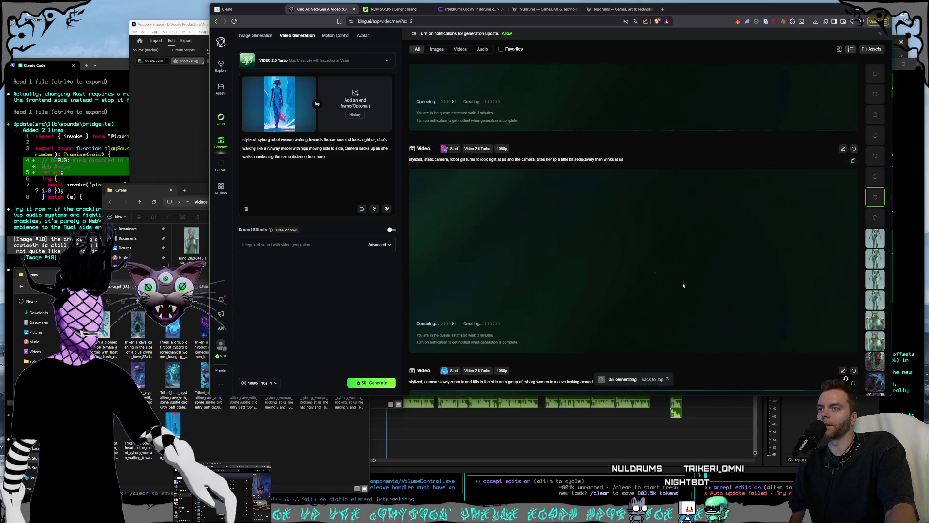
scroll(684, 287, up, 6)
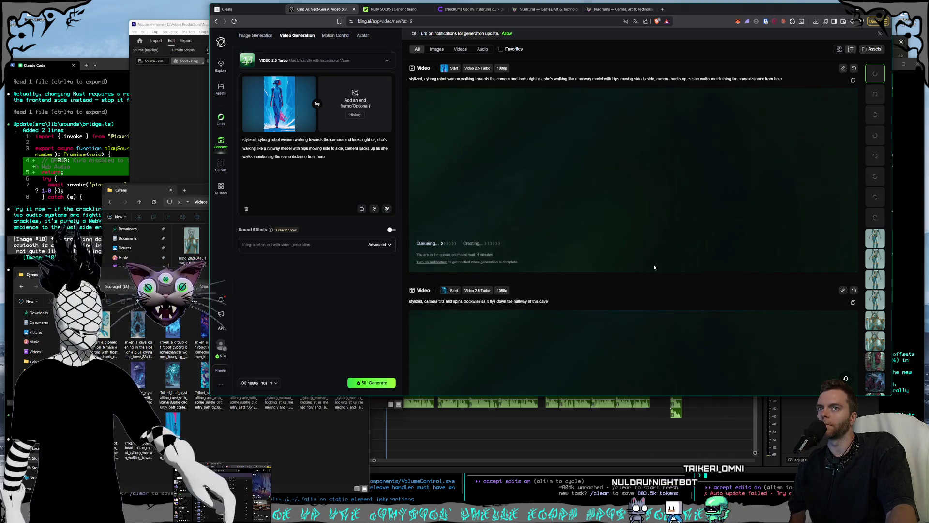
scroll(654, 267, down, 3)
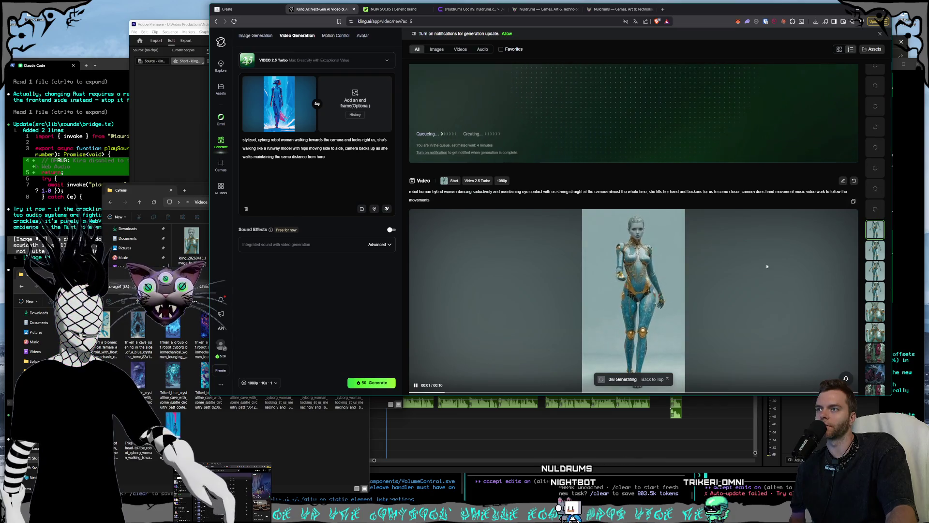
scroll(767, 266, up, 3)
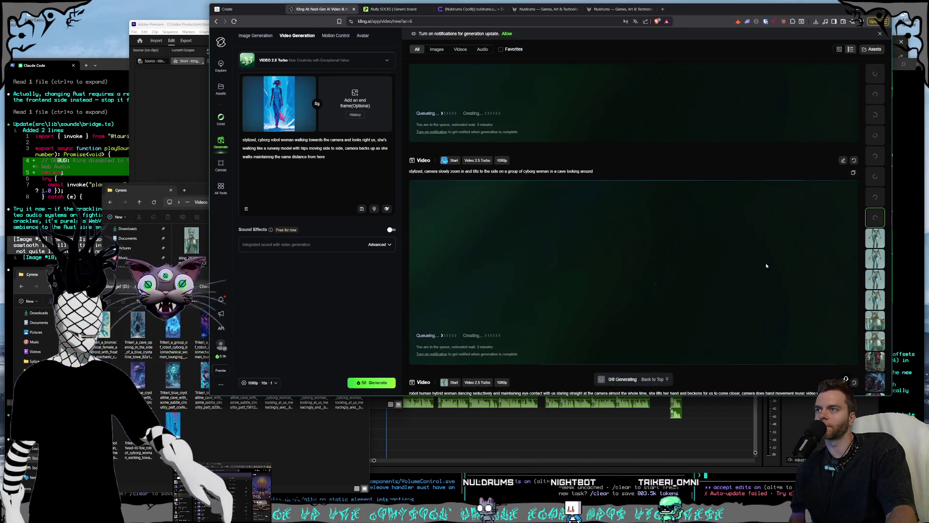
scroll(766, 266, up, 5)
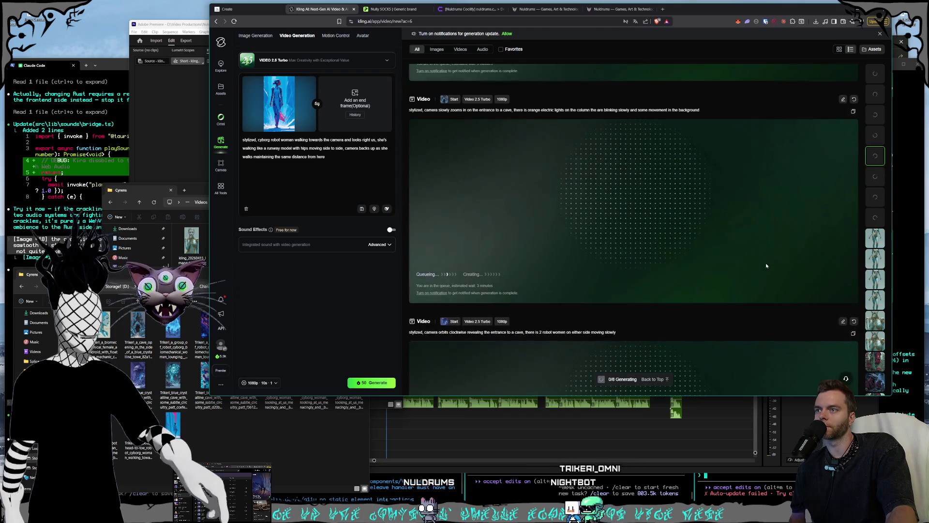
scroll(762, 265, up, 3)
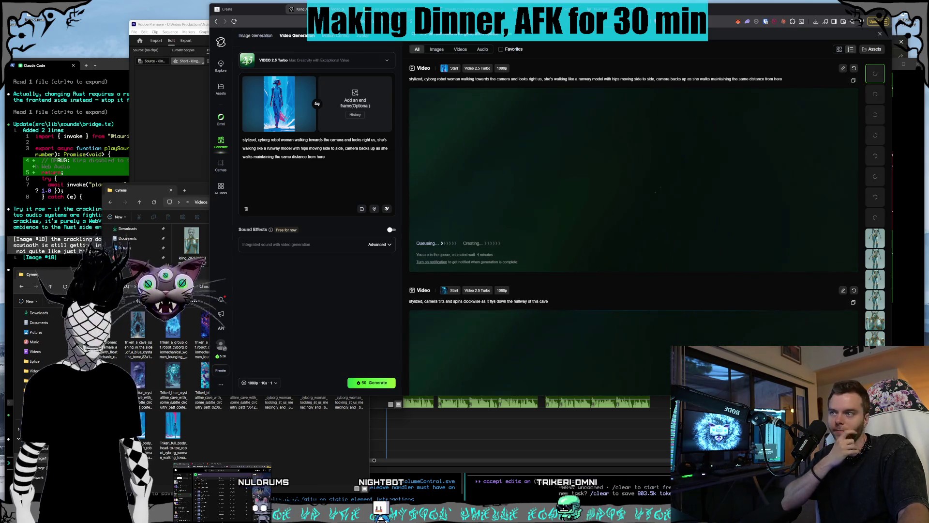
Step: Scroll through the Kling video results, then switch to the Printify Nully SOCKS tab
scroll(760, 234, down, 3)
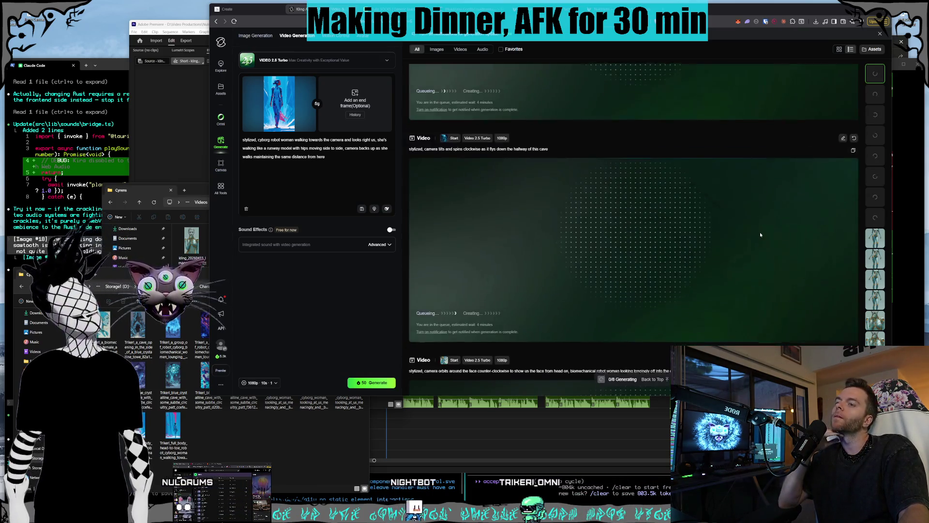
scroll(760, 234, down, 10)
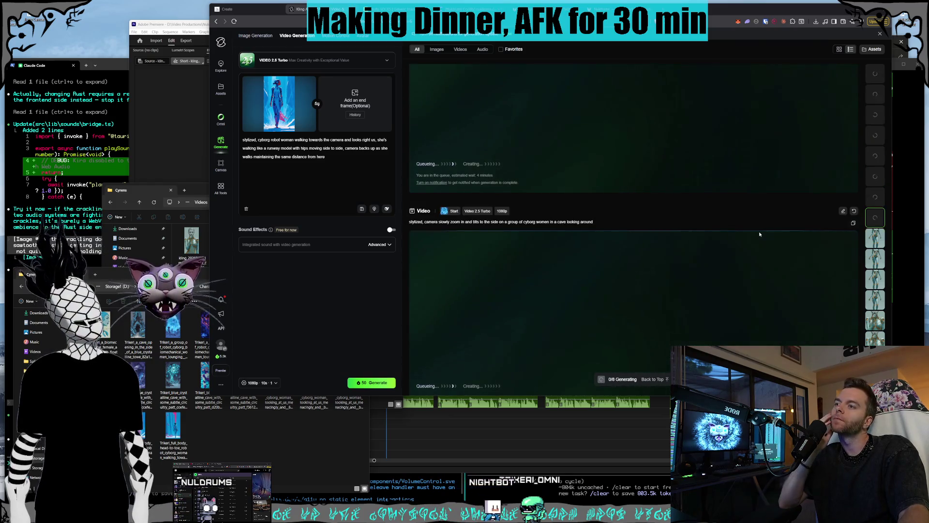
scroll(760, 234, down, 2)
scroll(760, 234, up, 4)
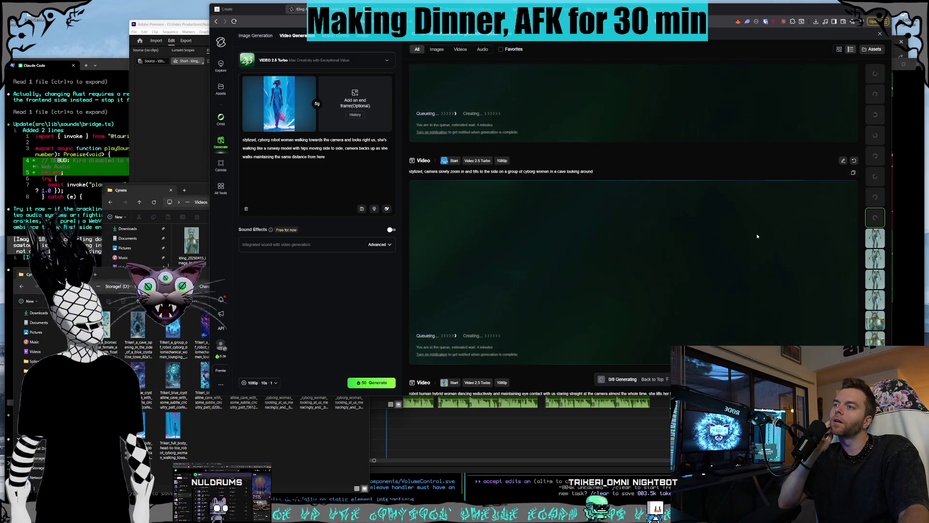
scroll(754, 241, up, 2)
scroll(754, 242, up, 4)
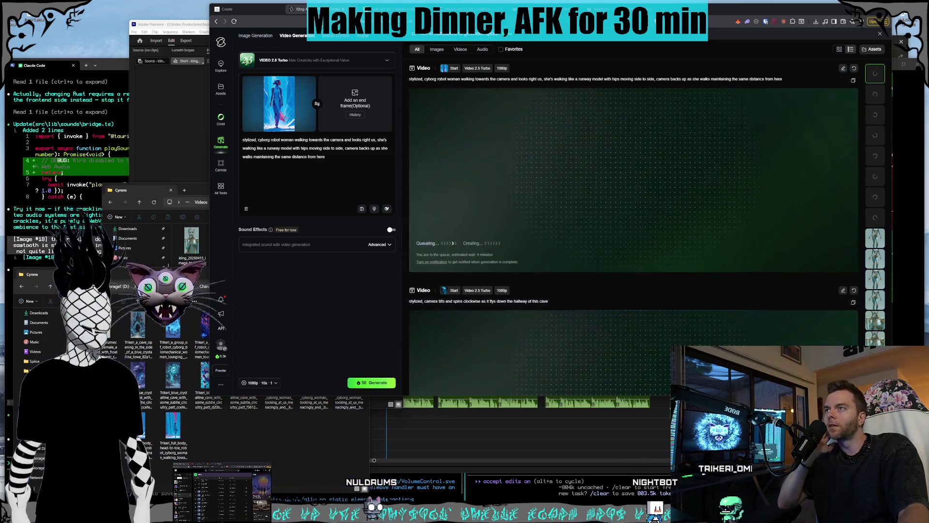
click(387, 8)
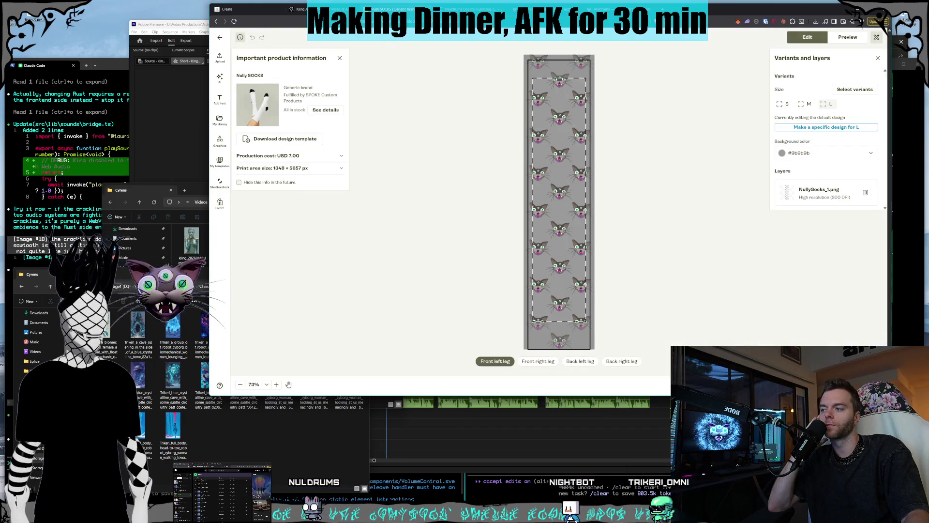
Step: Open File Explorer at Home from the taskbar, then switch to the Claude Code terminal
right_click(35, 479)
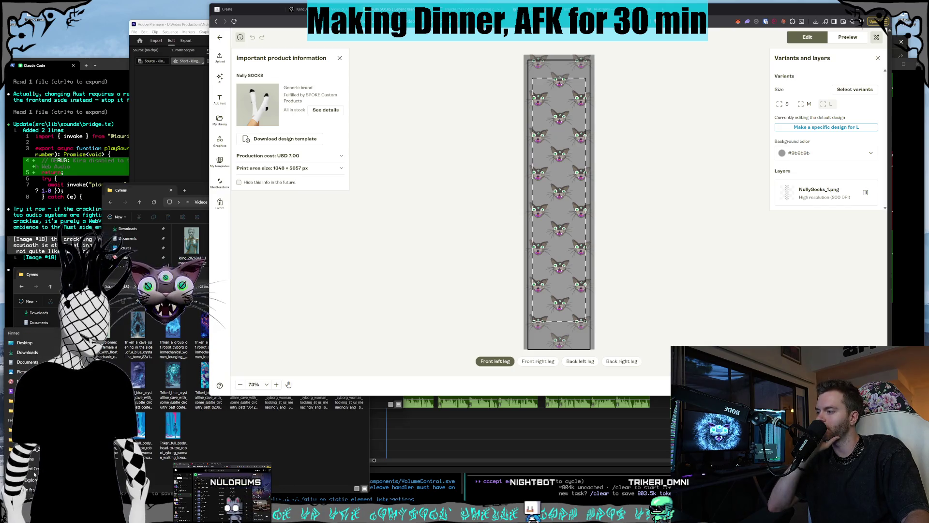
click(329, 376)
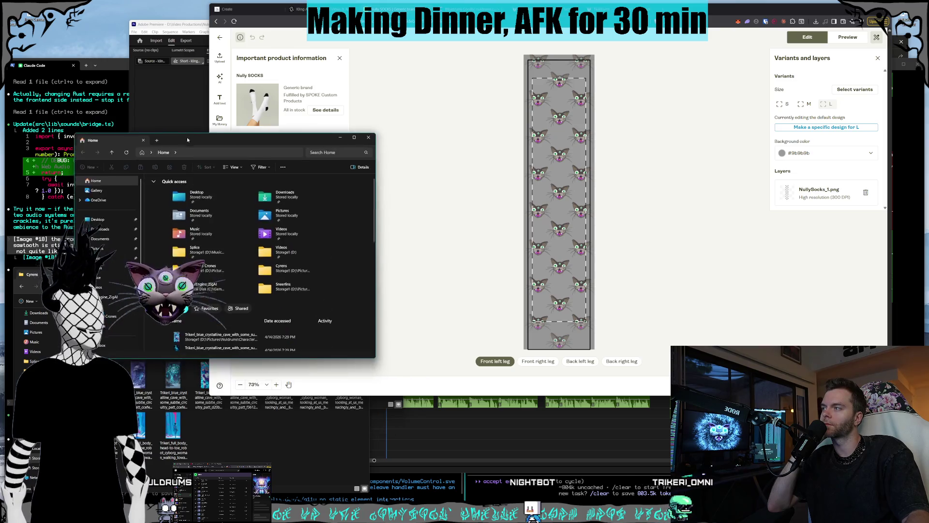
key(alt+Tab)
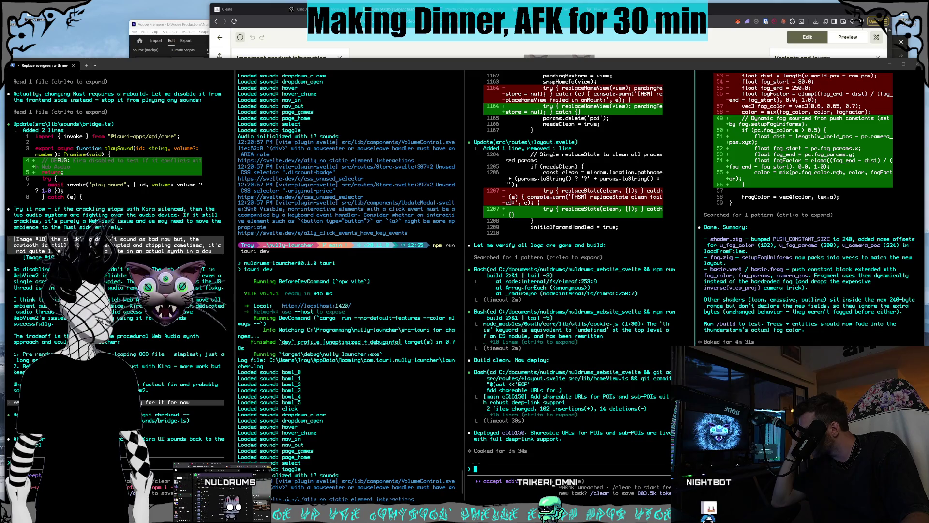
Step: Run /build in Claude Code to build and launch the engine editor's forest scene
text(/build)
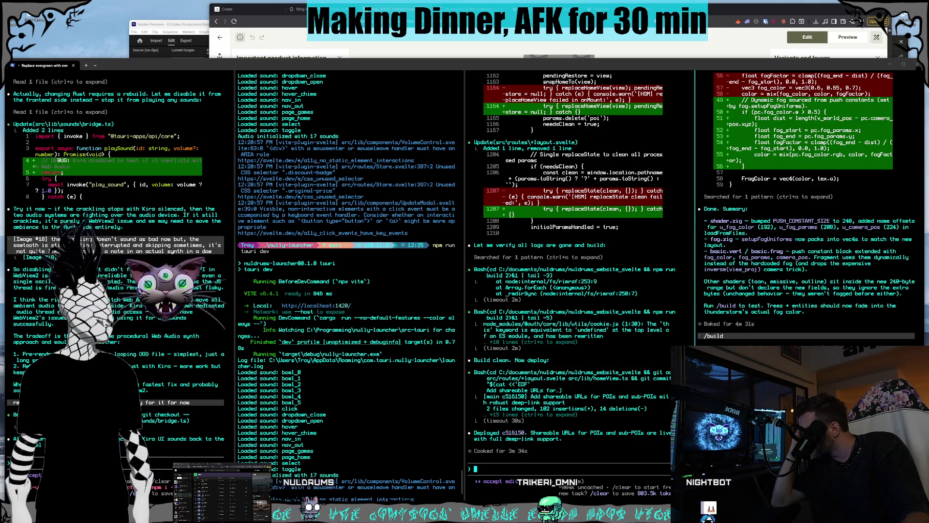
key(Return)
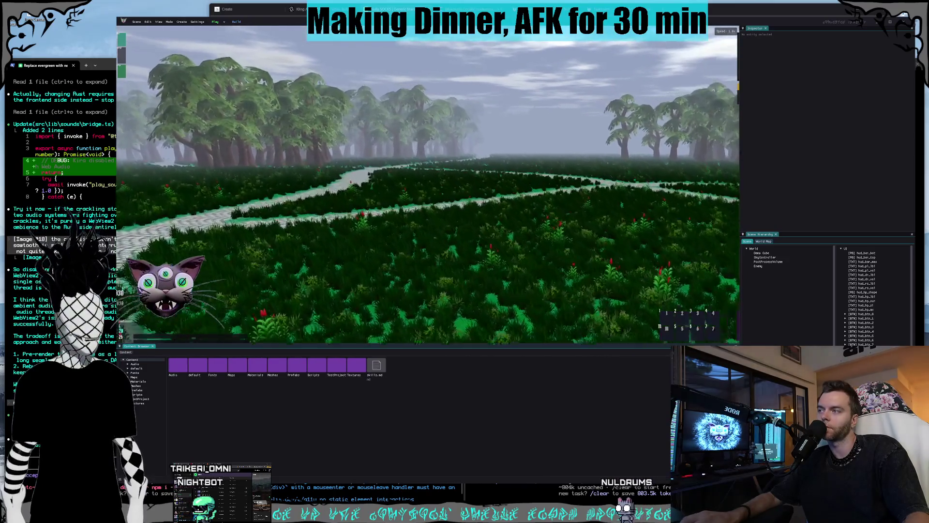
Step: Hide the Terrain Tools panel and fly the camera forward along the forest path
click(158, 22)
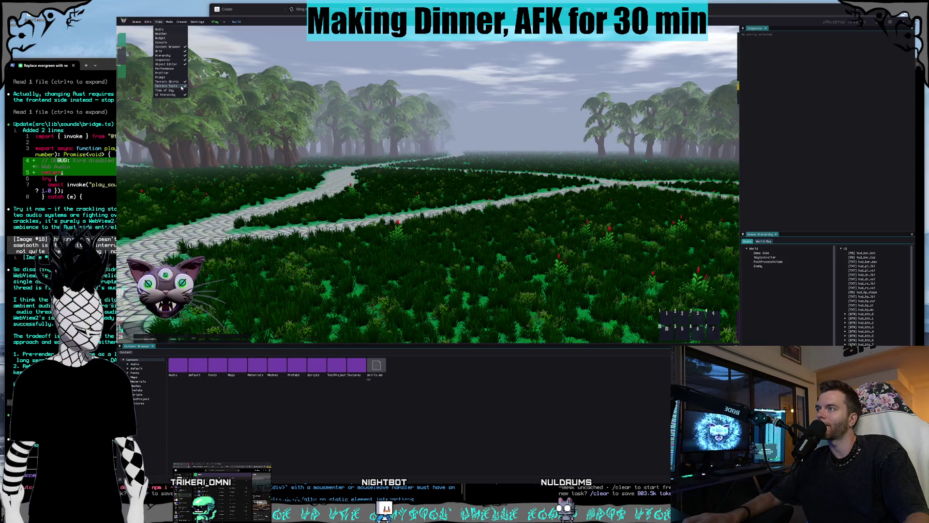
click(182, 86)
click(160, 22)
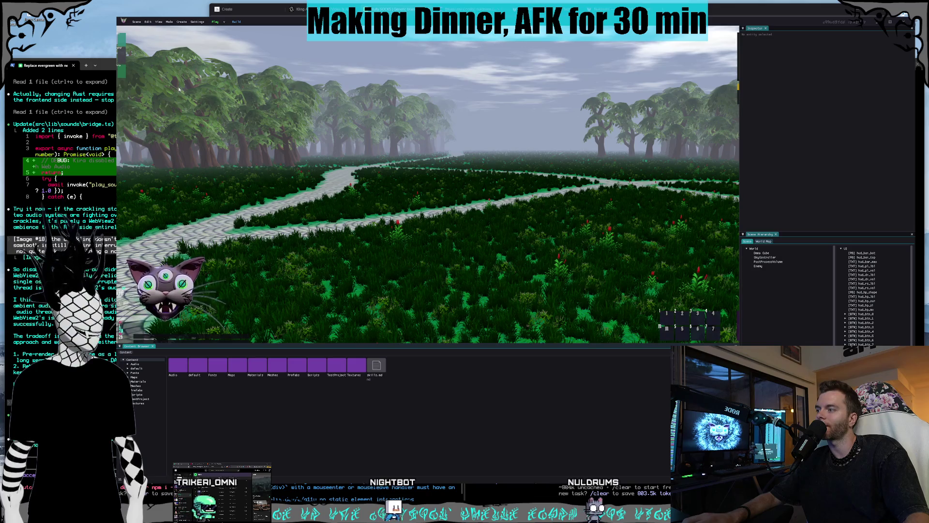
right_click(179, 89)
key(w)
key(w)
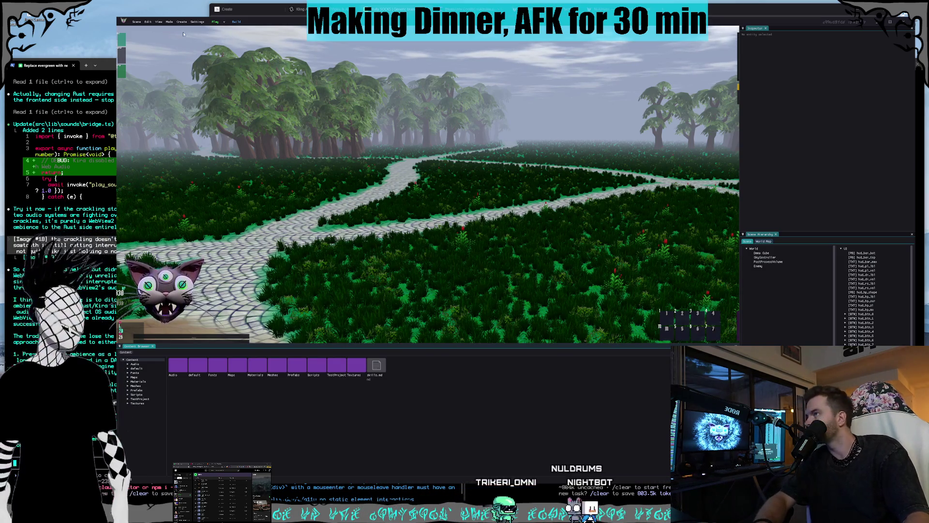
Step: Toggle the bottom-edge View panel off and on, then start a screen capture of the editor
click(159, 22)
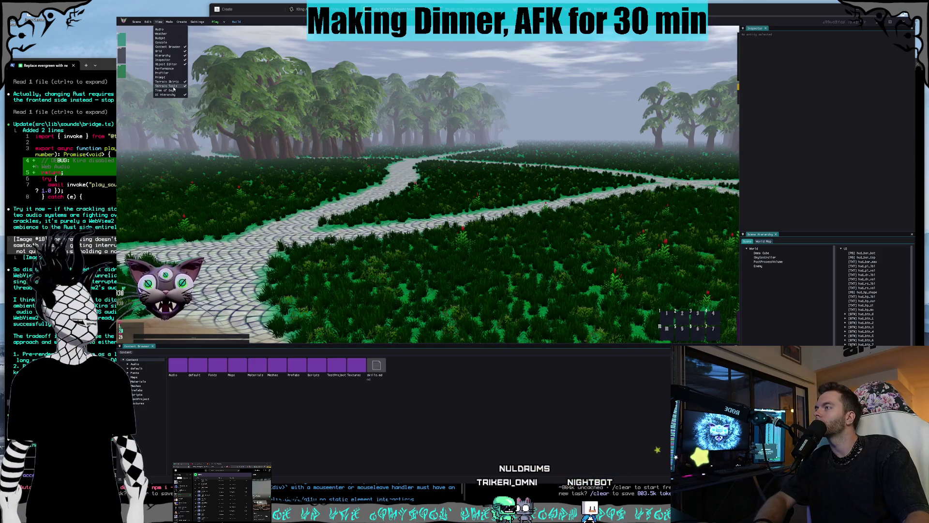
click(174, 88)
click(157, 23)
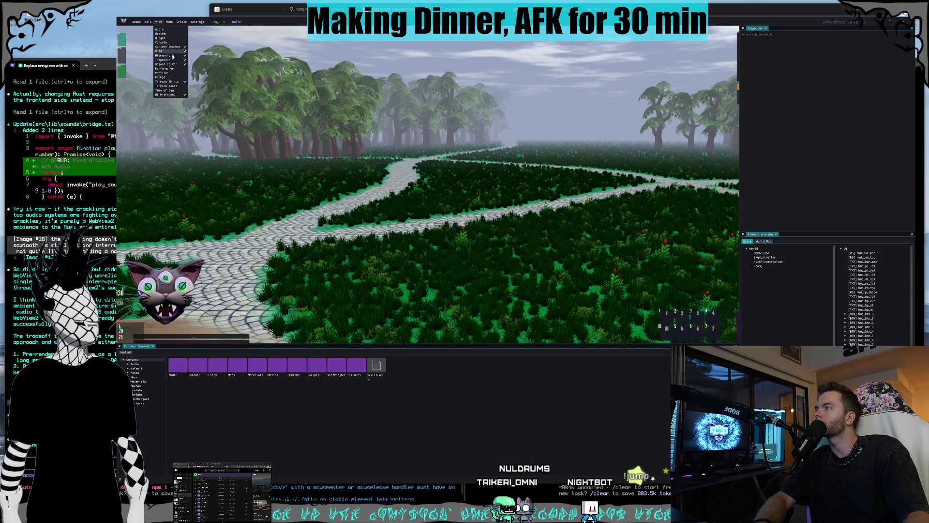
click(175, 85)
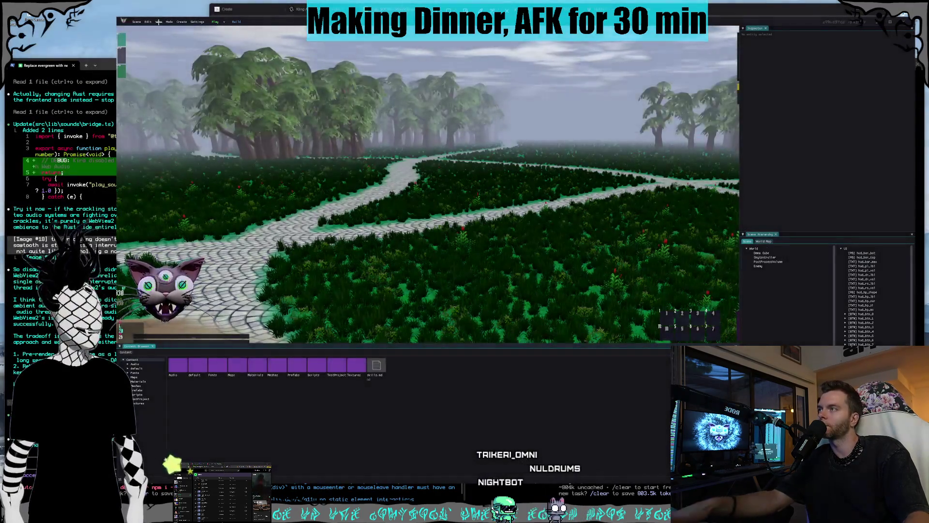
click(158, 22)
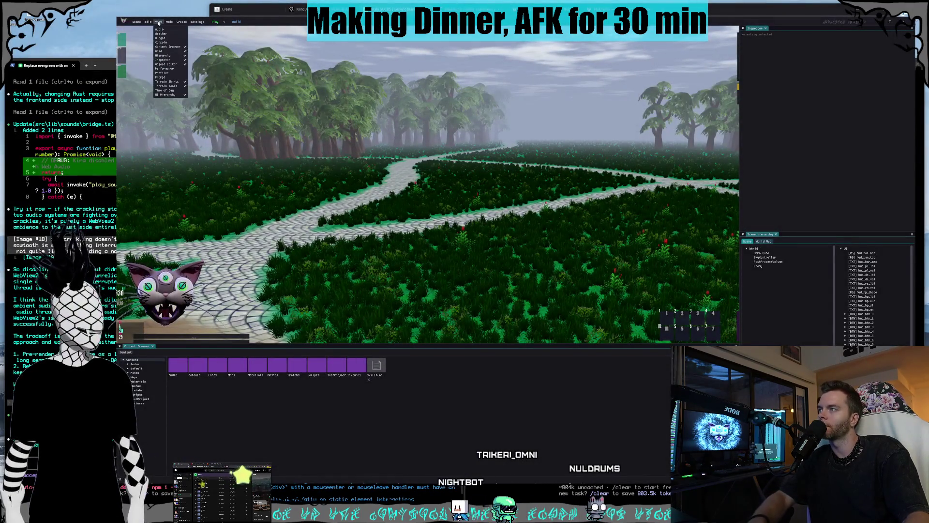
key(ctrl+Print)
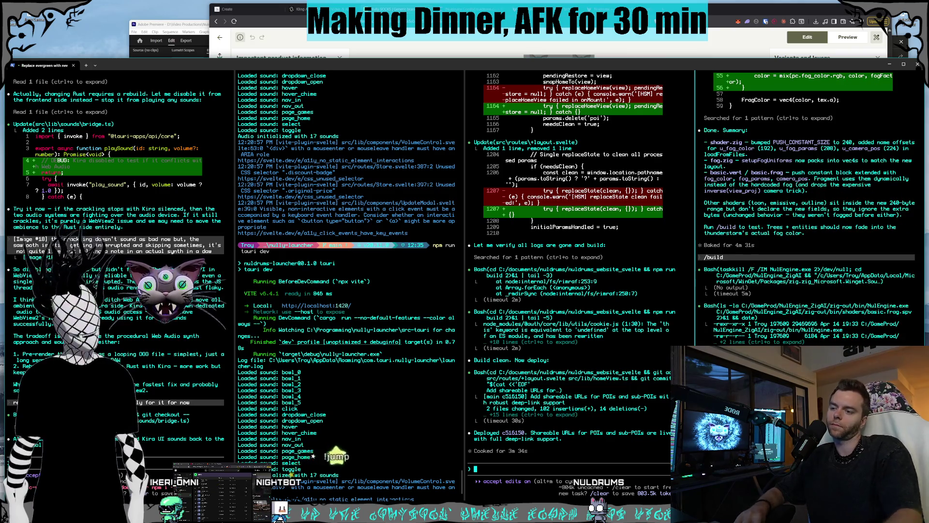
Step: Open File Explorer and browse D:\Pictures\Nuldrums before returning to the Storage1 (D:) drive
click(332, 59)
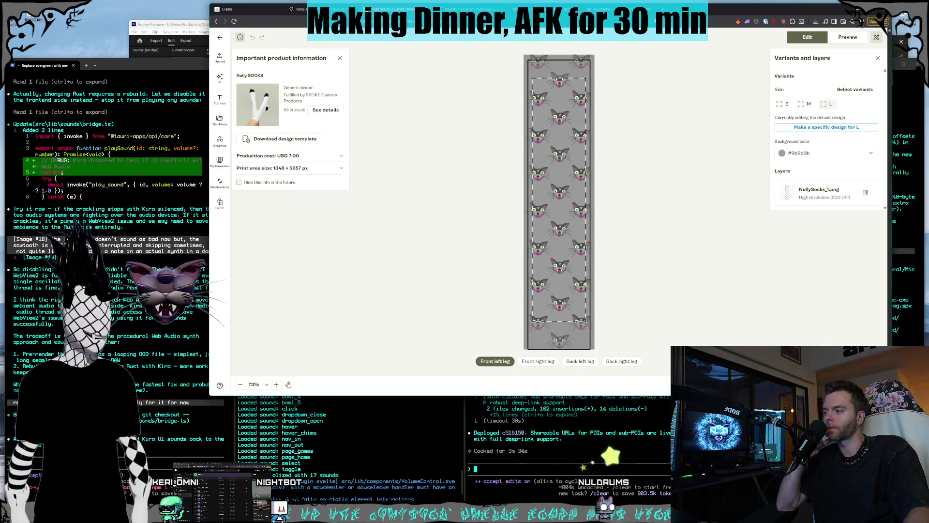
key(super+e)
scroll(237, 279, down, 10)
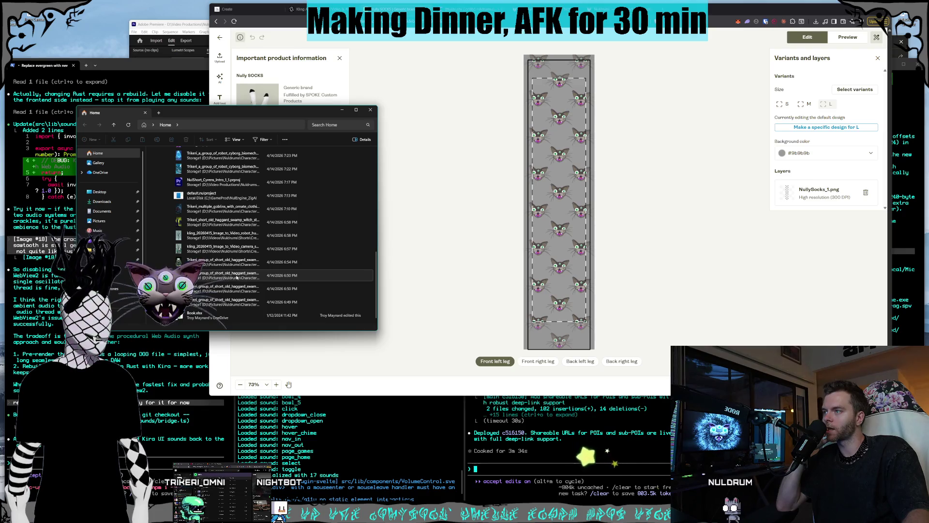
scroll(110, 193, down, 3)
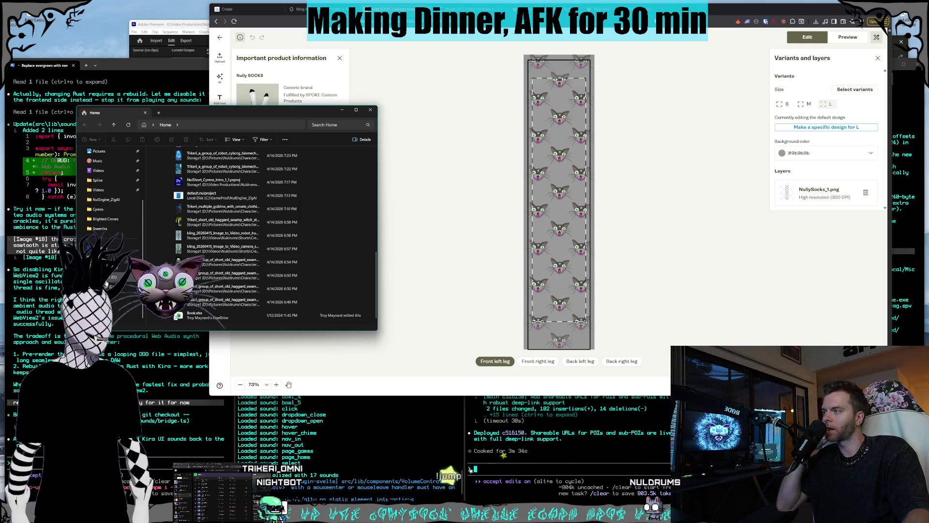
click(114, 277)
double_click(164, 231)
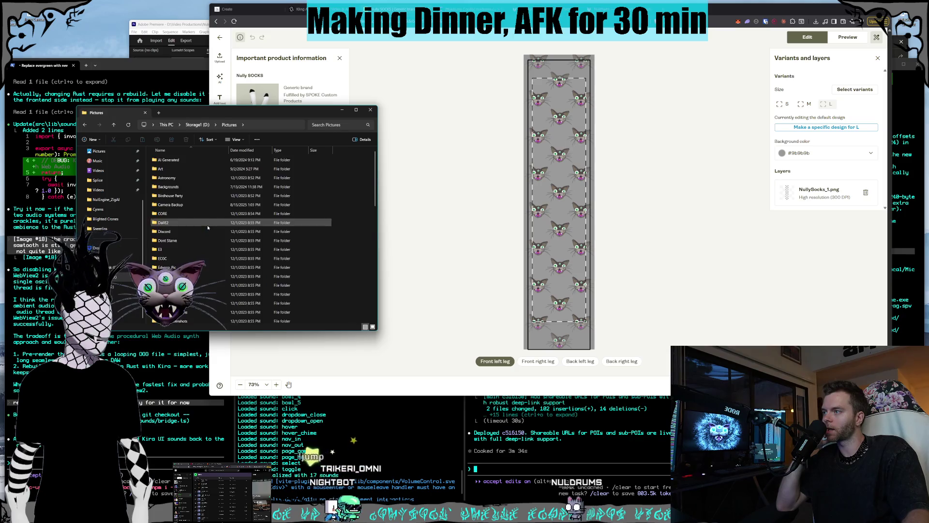
scroll(175, 240, down, 5)
double_click(175, 239)
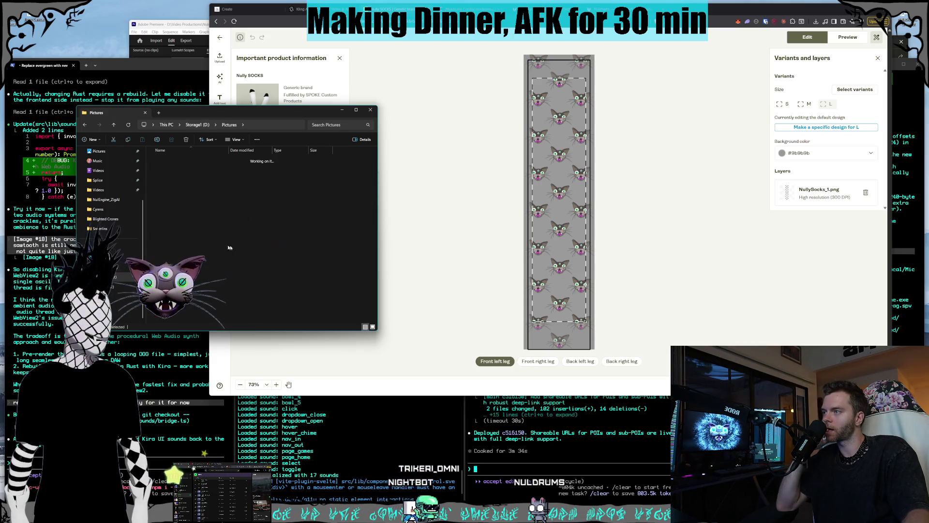
scroll(186, 241, down, 3)
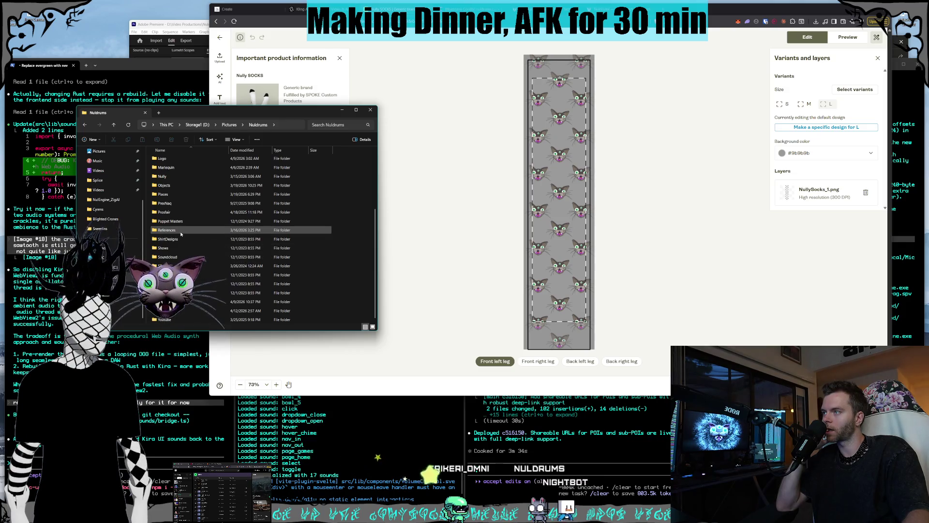
scroll(182, 232, up, 3)
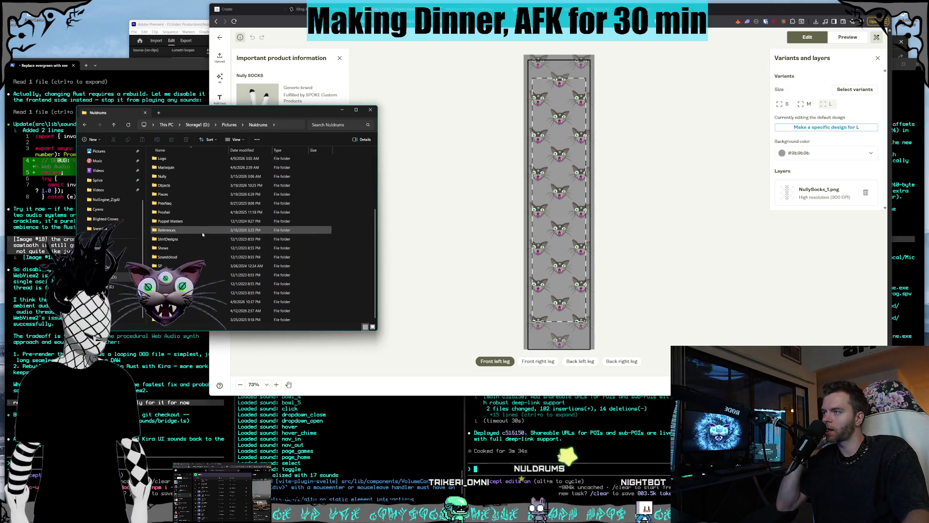
scroll(202, 231, down, 3)
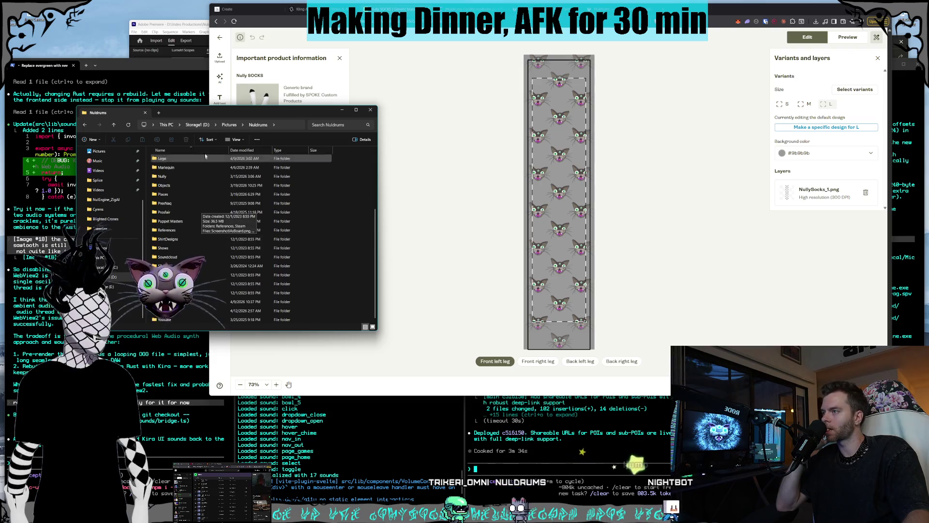
click(199, 125)
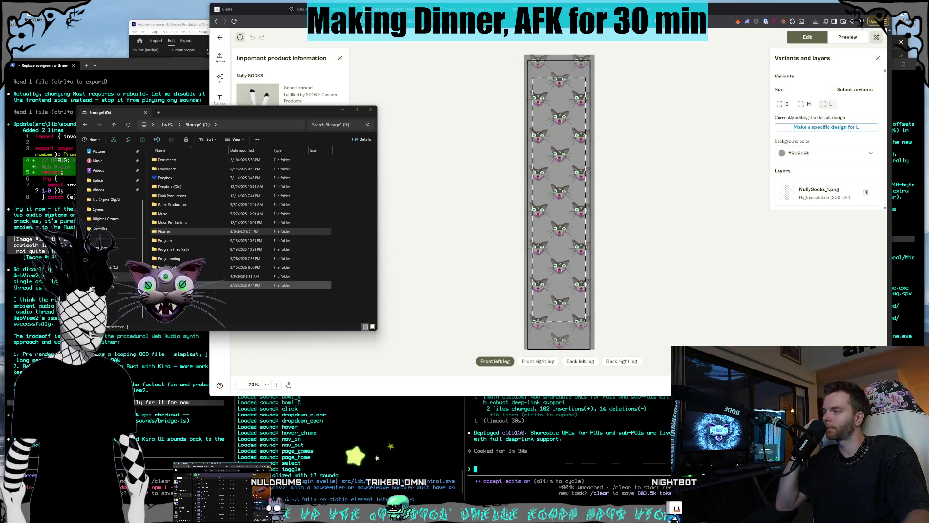
Step: Go to Visual Productions > Photoshop > Nuldrums > Clothing Designs > Nully Socks and select NullySocks_FrontM.png
click(194, 285)
double_click(194, 285)
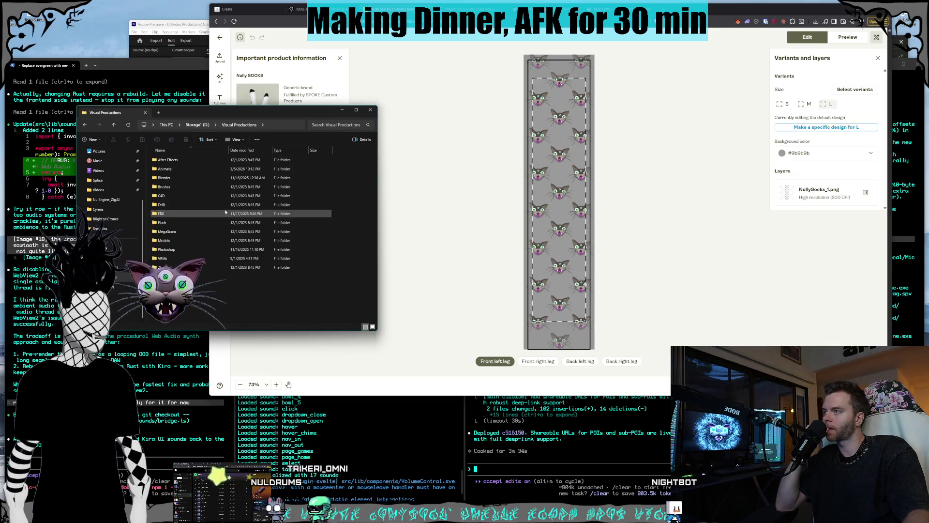
double_click(180, 250)
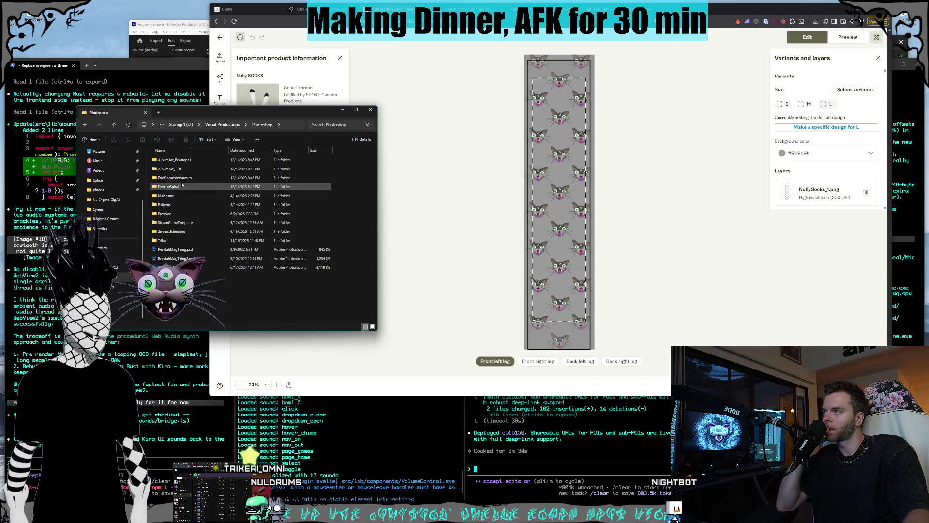
double_click(179, 196)
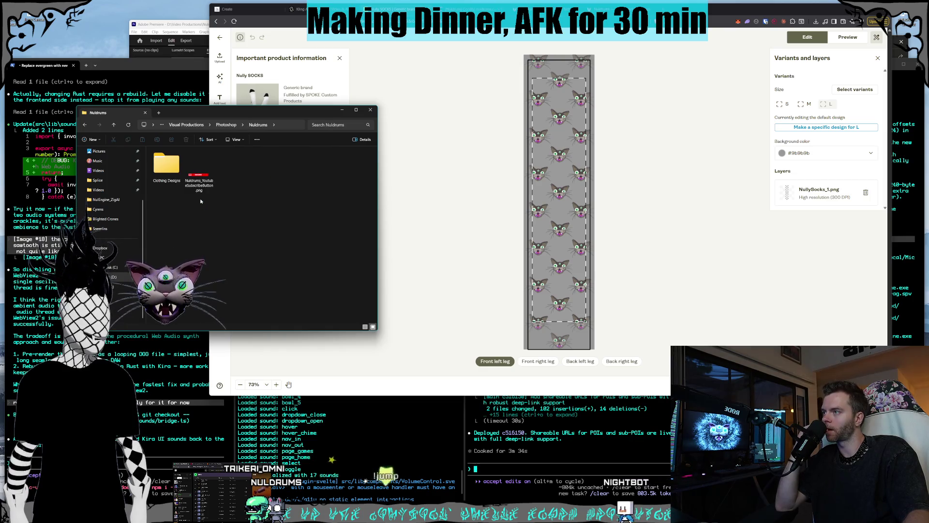
double_click(193, 182)
double_click(167, 160)
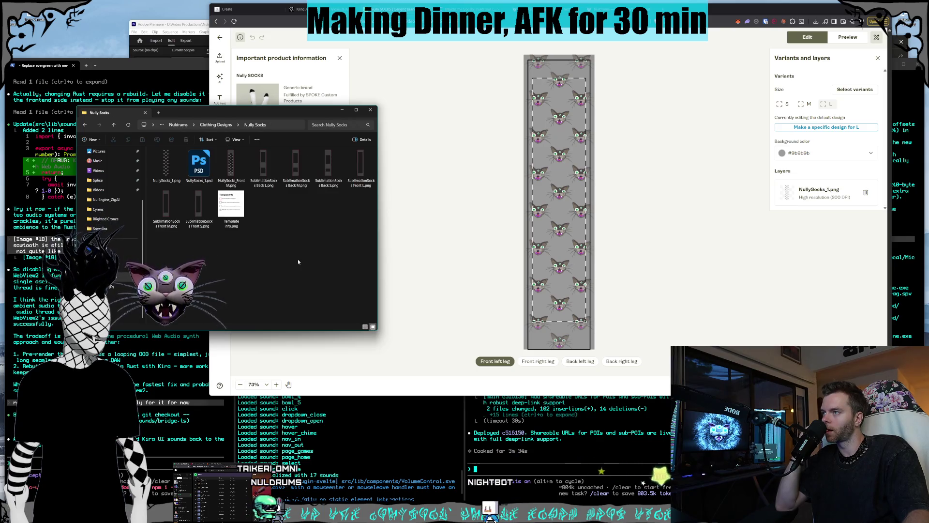
click(236, 175)
Step: Upload NullySocks_FrontM.png to the front left leg, delete the old NullySocks_1.png layer, and centre it
mouse_move(235, 174)
mouse_down()
mouse_move(536, 206)
mouse_move(510, 267)
mouse_up()
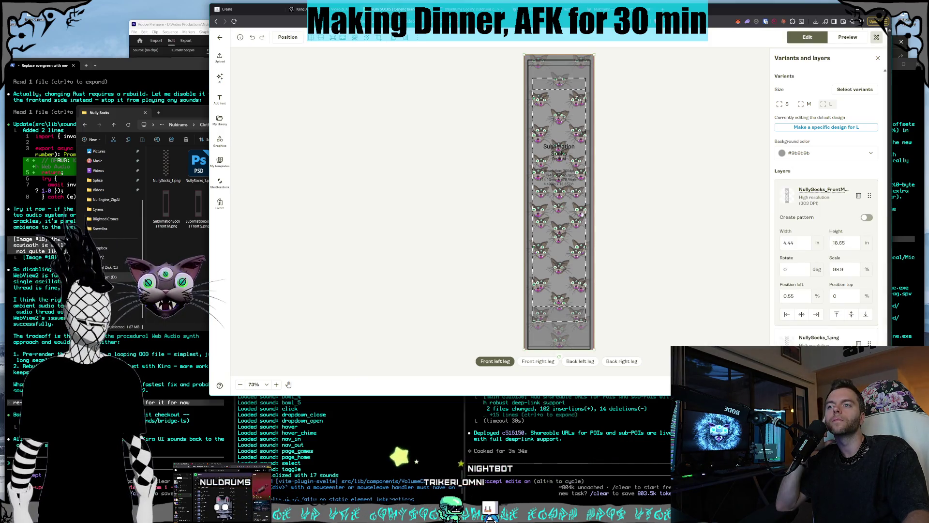
mouse_move(573, 221)
mouse_down()
mouse_move(481, 208)
mouse_move(519, 223)
mouse_up()
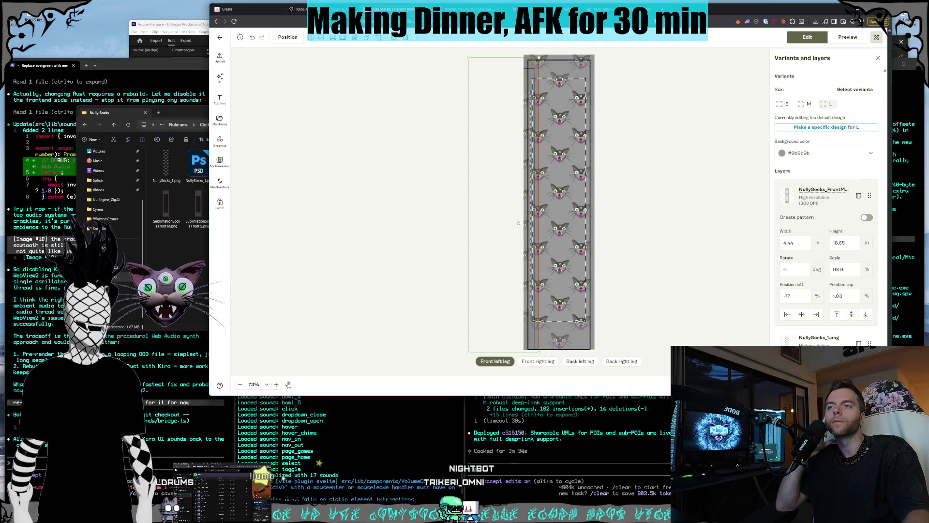
click(574, 216)
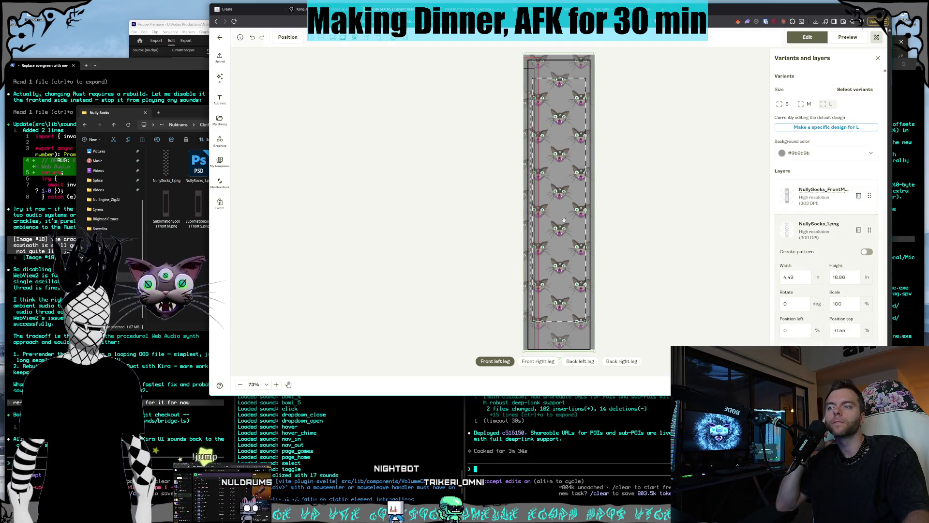
key(Delete)
drag(515, 215, 577, 216)
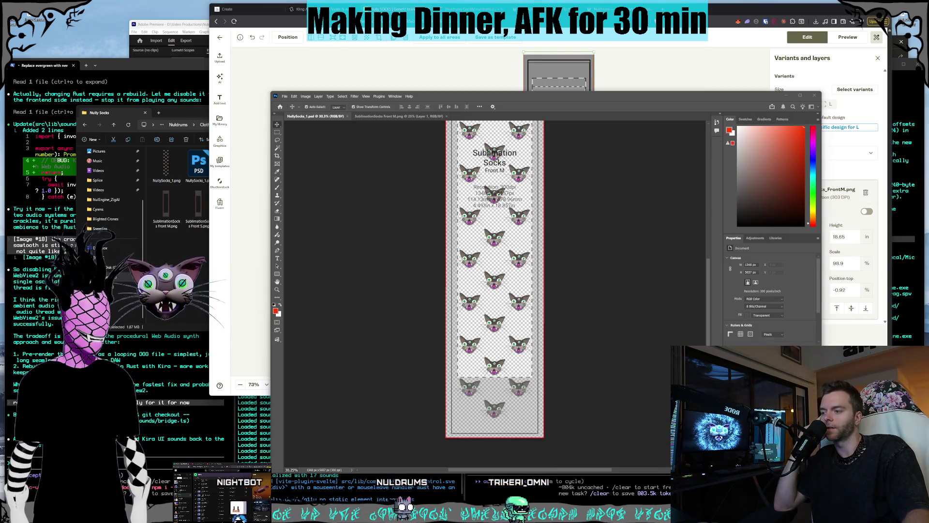
Step: Hide the template overlay in the Photoshop sock design and save the document
key(alt+Tab)
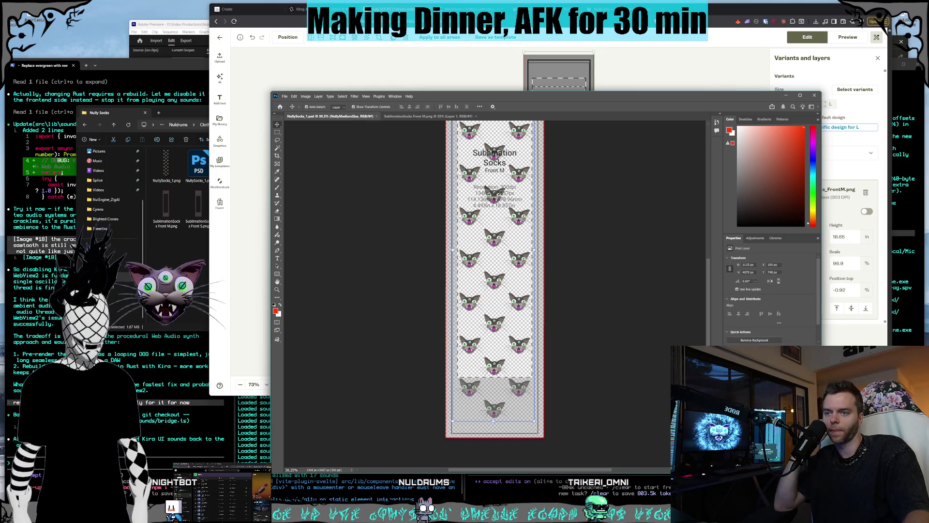
click(494, 279)
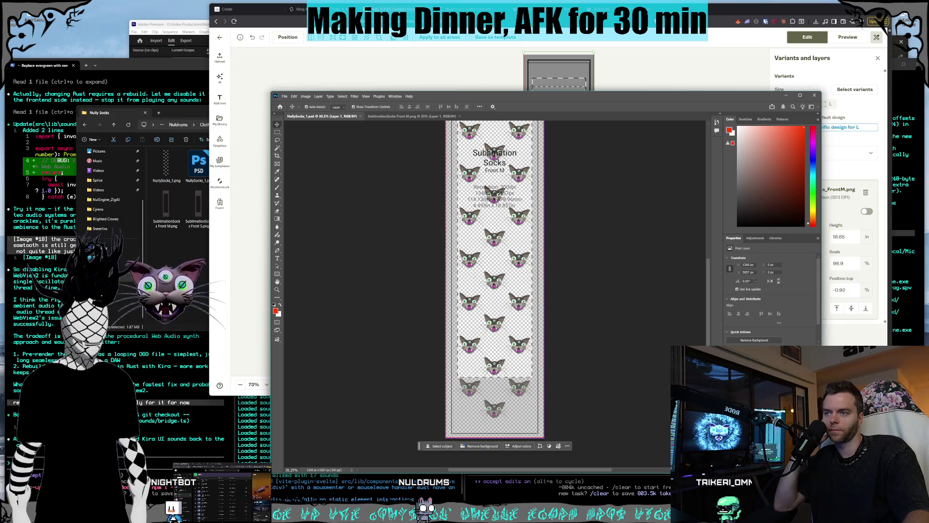
key(Delete)
click(285, 95)
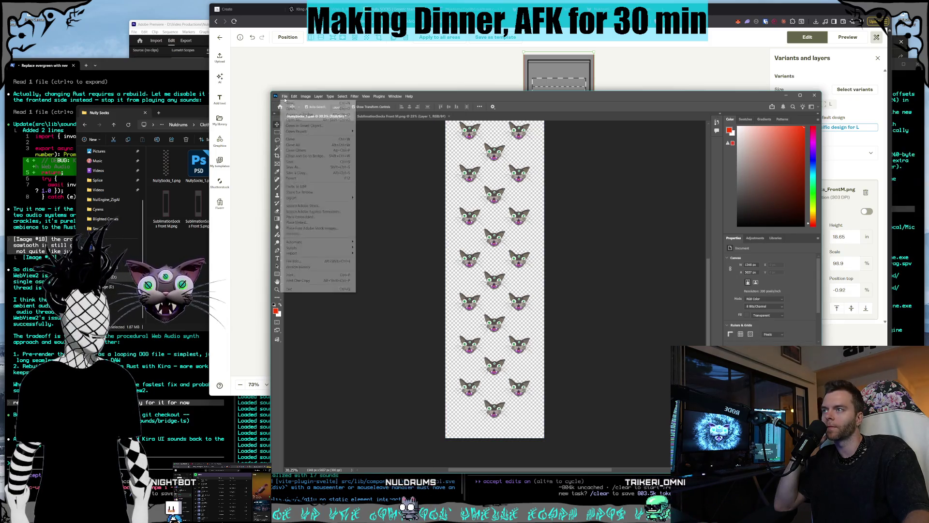
click(302, 163)
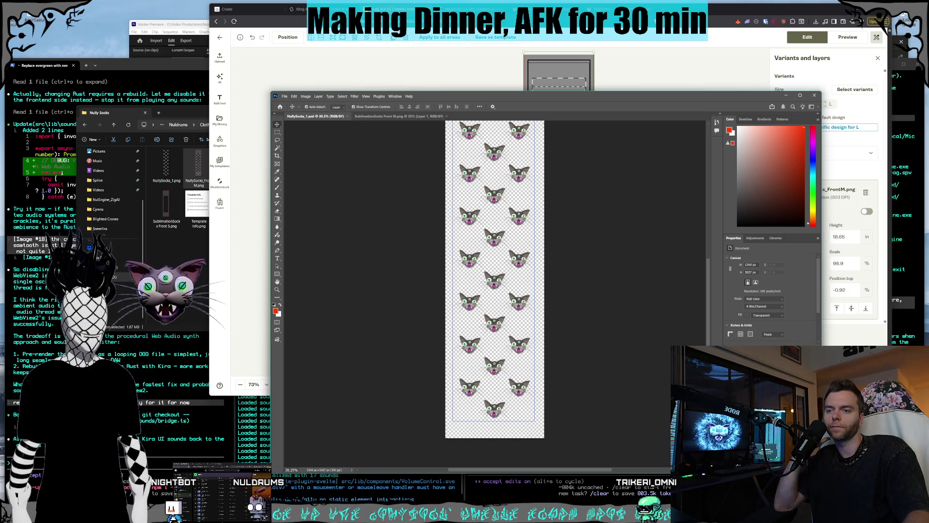
Step: Export the design as PNG, replacing NullySocks_FrontM.png in the Nully Socks folder
click(284, 97)
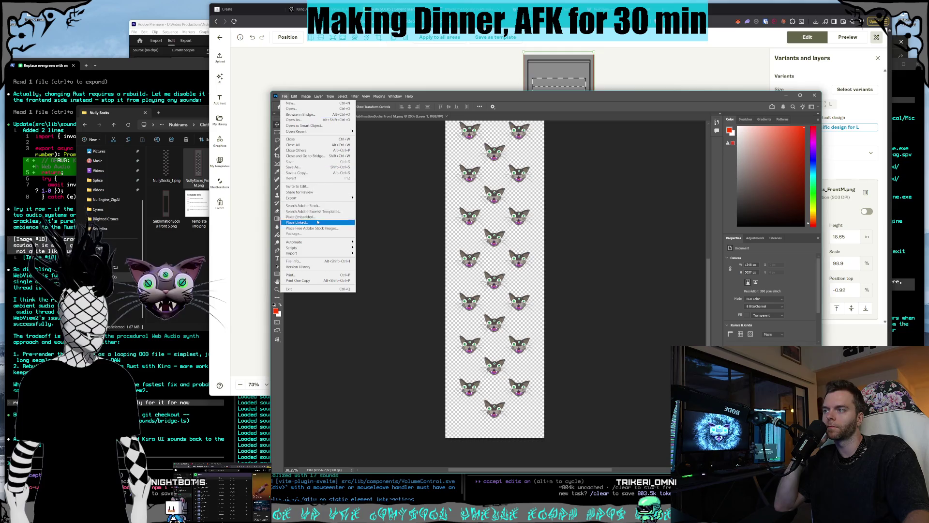
click(387, 198)
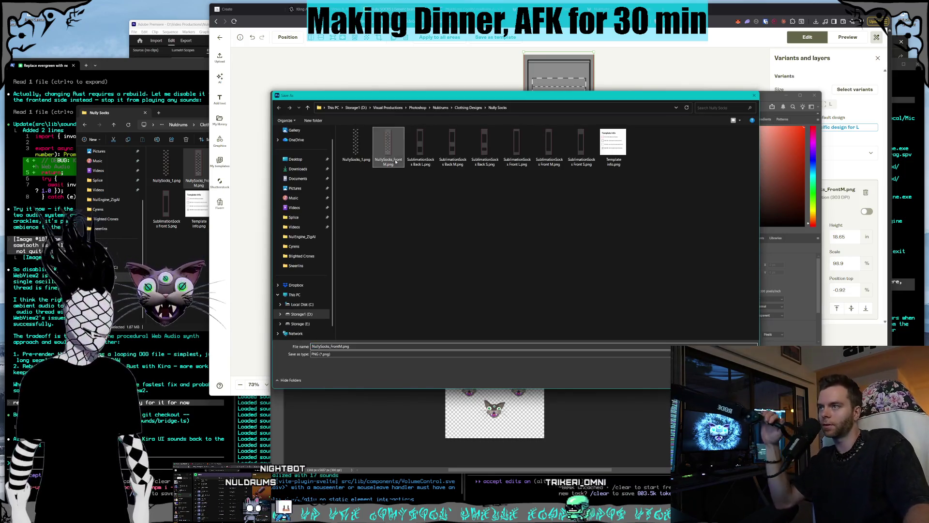
click(388, 145)
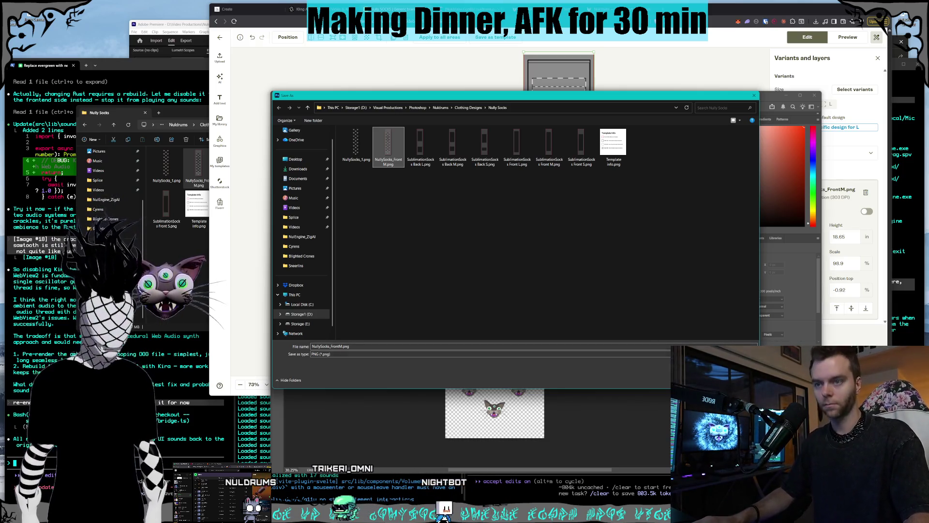
key(Return)
click(479, 258)
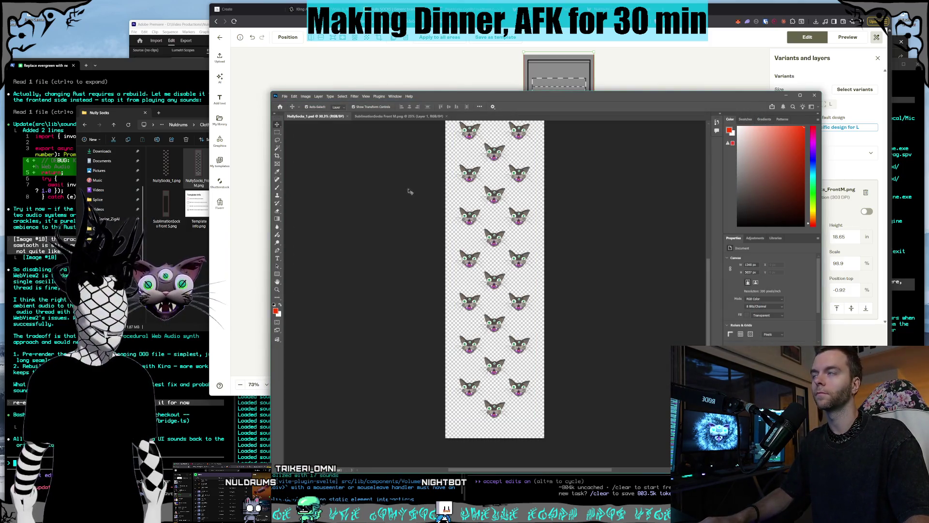
Step: Delete the outdated pattern layer from the Fourthwall front left leg
key(alt+Tab)
click(169, 268)
key(alt+Tab)
key(Delete)
key(alt+Tab)
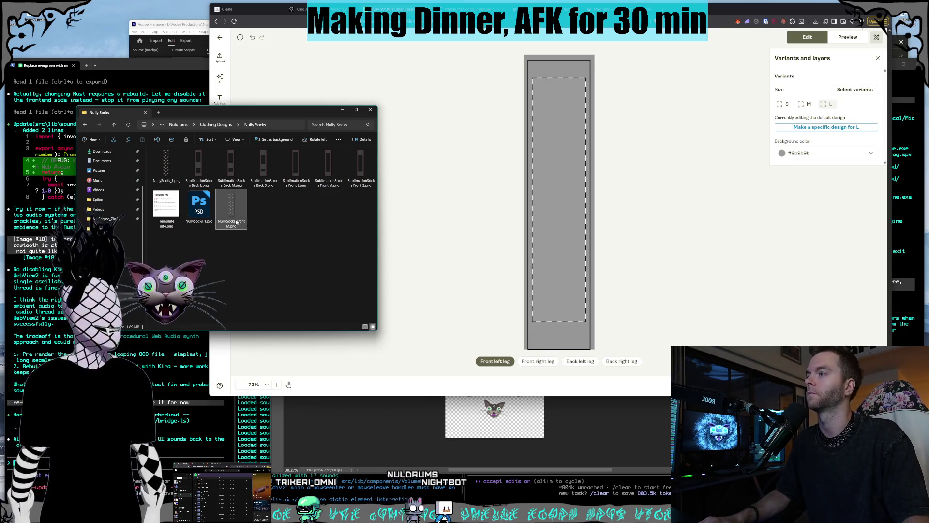
Step: Place the updated cat pattern on the front left and front right legs, centred
drag(579, 255, 556, 237)
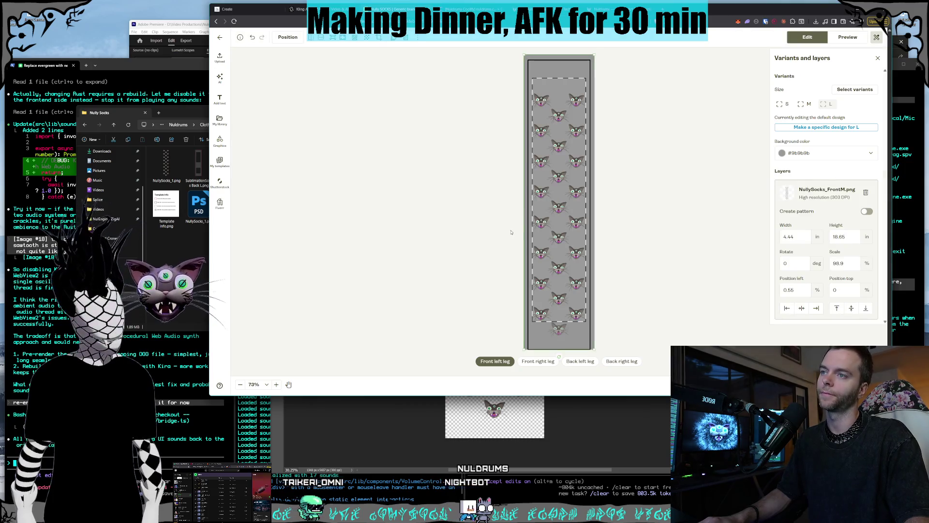
drag(546, 211, 553, 212)
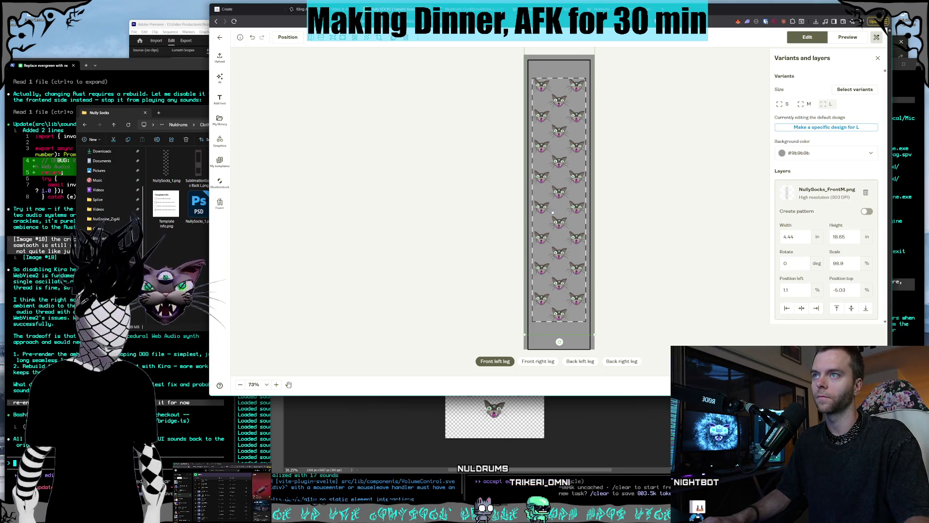
click(551, 362)
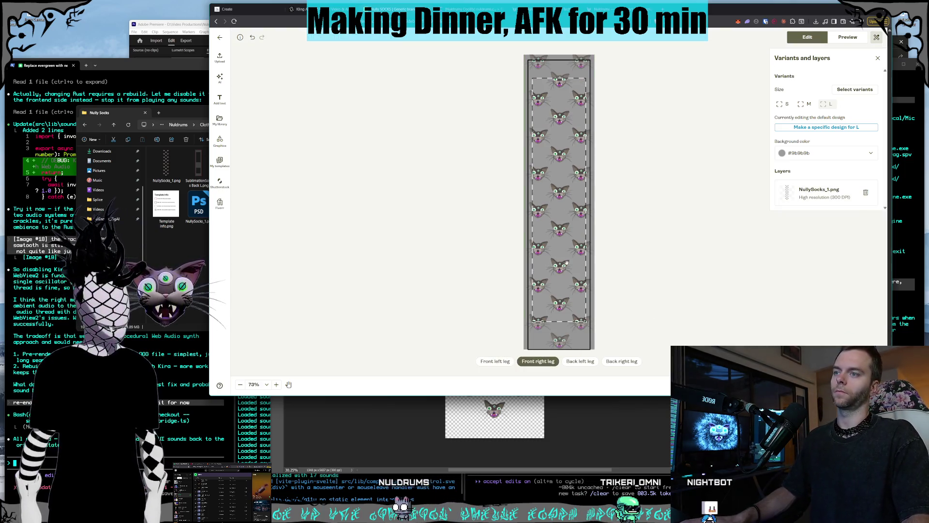
click(207, 228)
mouse_move(229, 214)
mouse_down()
mouse_move(546, 223)
mouse_move(537, 252)
mouse_move(564, 246)
mouse_up()
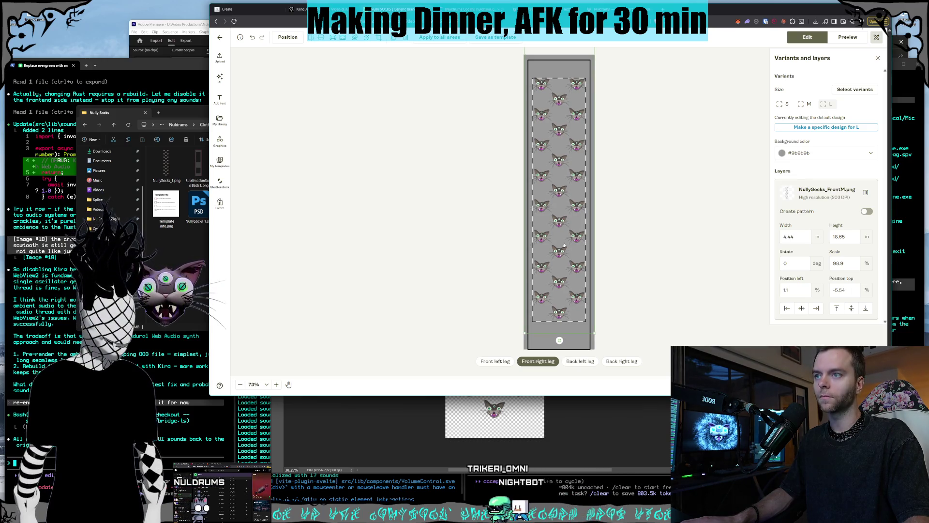
drag(565, 246, 564, 247)
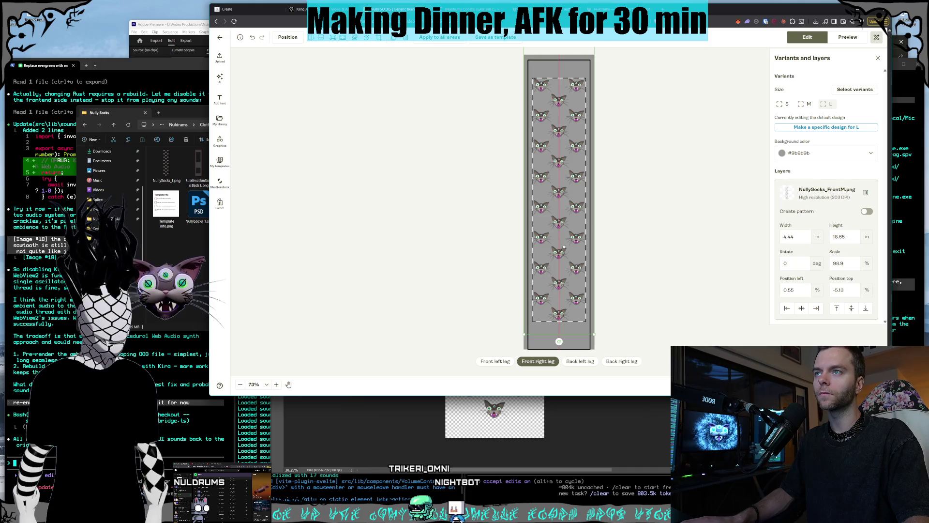
Step: Delete the back left leg's pattern layer and try dropping the updated pattern onto it
click(580, 362)
click(550, 288)
key(Delete)
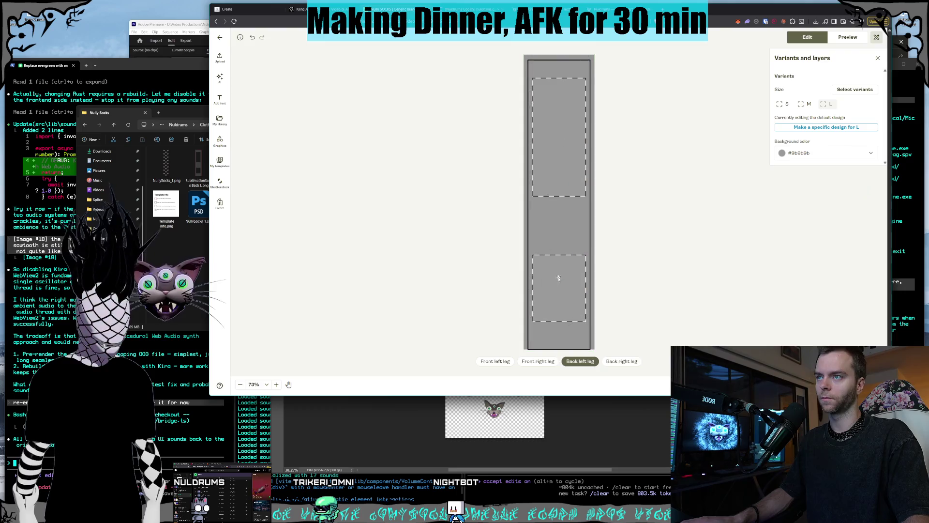
click(198, 226)
click(245, 211)
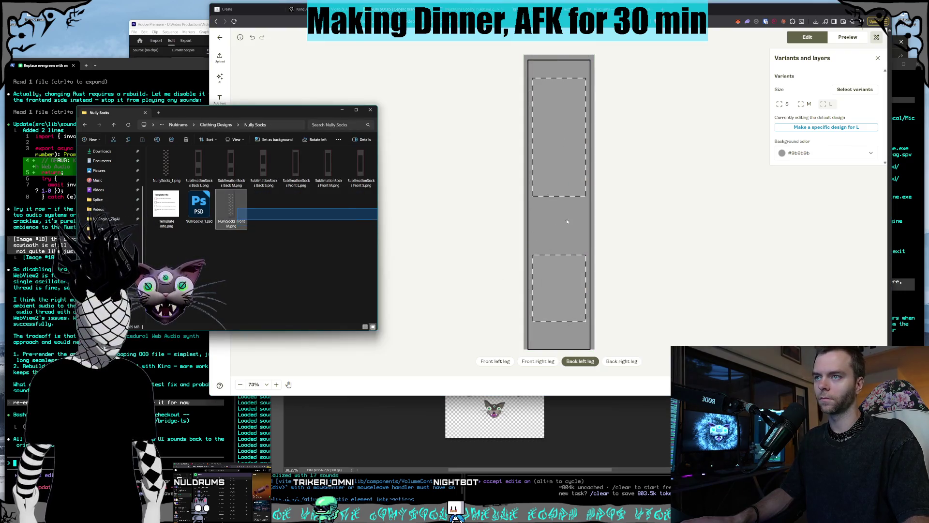
drag(448, 262, 556, 242)
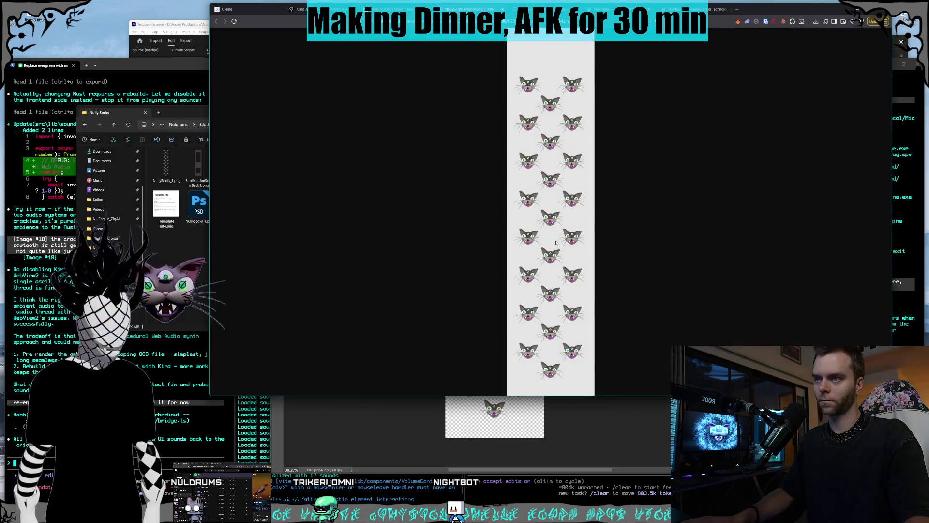
Step: Close the accidentally opened image tabs after retrying, then open My library of uploaded images
key(ctrl+w)
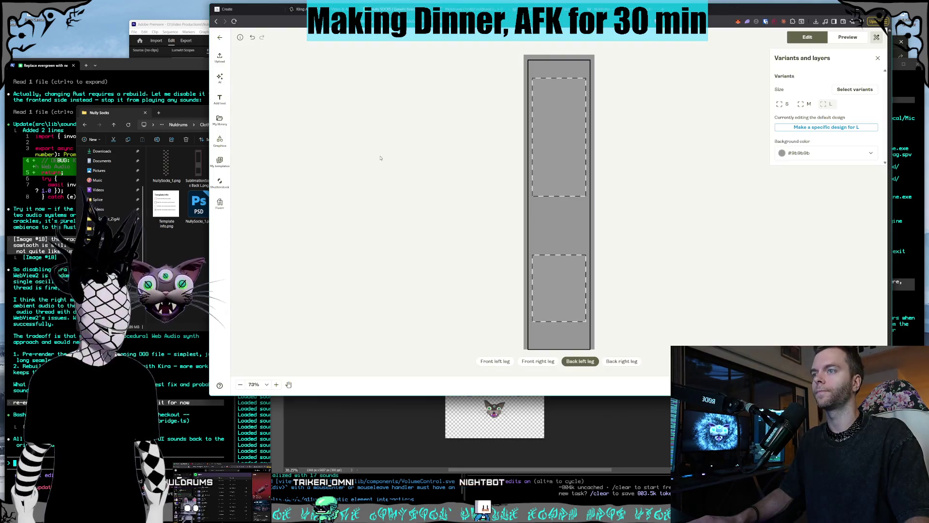
key(alt+Tab)
mouse_move(435, 208)
mouse_down()
mouse_move(537, 189)
mouse_move(539, 242)
mouse_up()
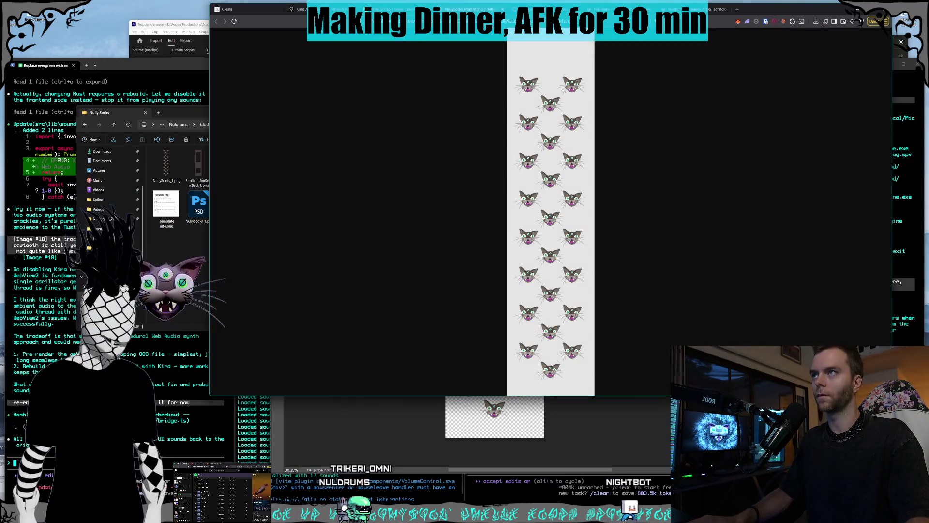
key(ctrl+w)
drag(195, 116, 172, 101)
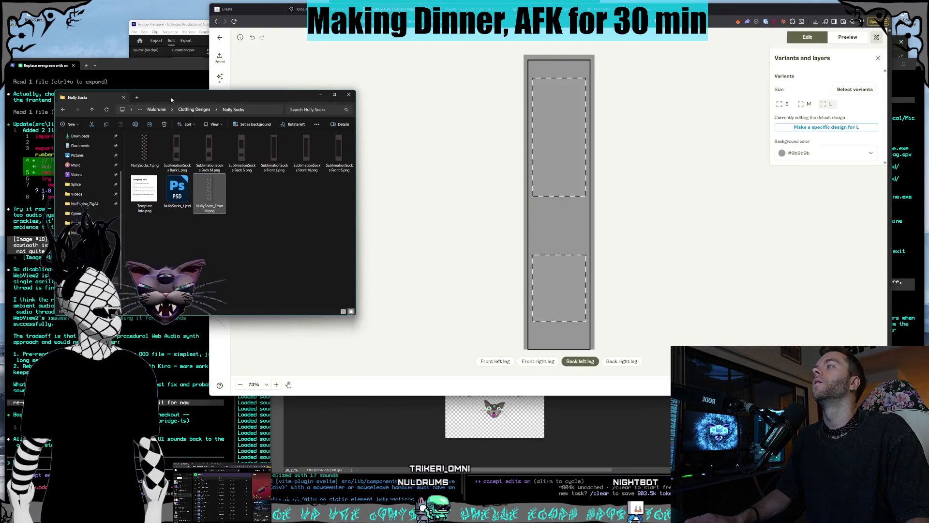
click(285, 226)
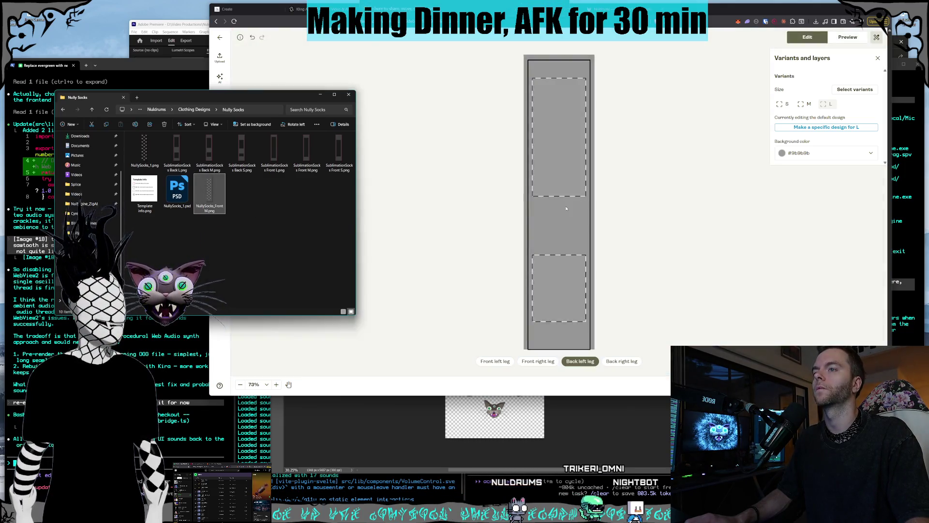
double_click(217, 194)
key(ctrl+w)
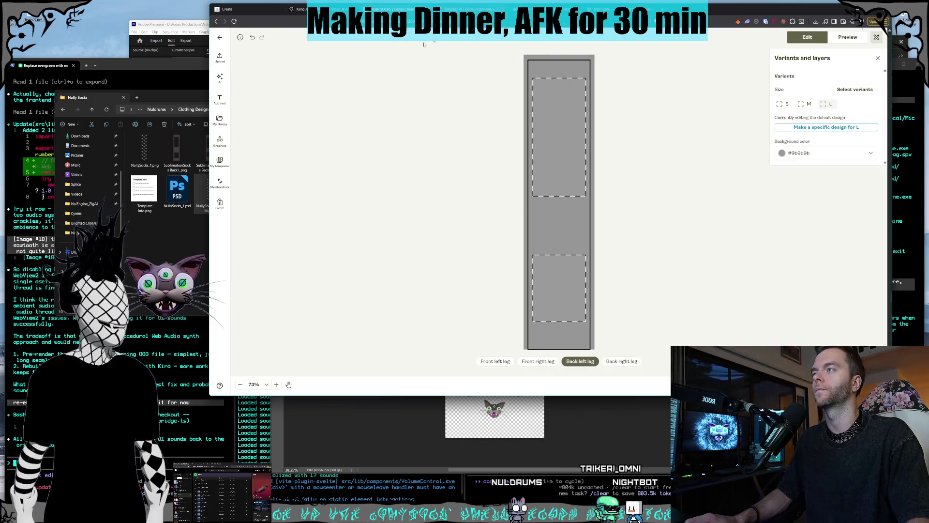
click(221, 120)
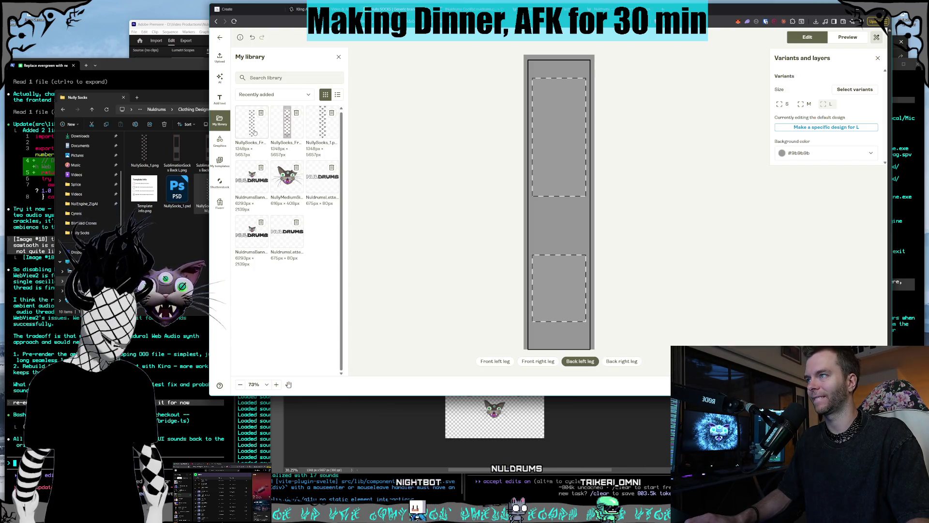
Step: Remove two old sock images from My library and place the cat-face pattern on the back left leg, nudged up
click(296, 114)
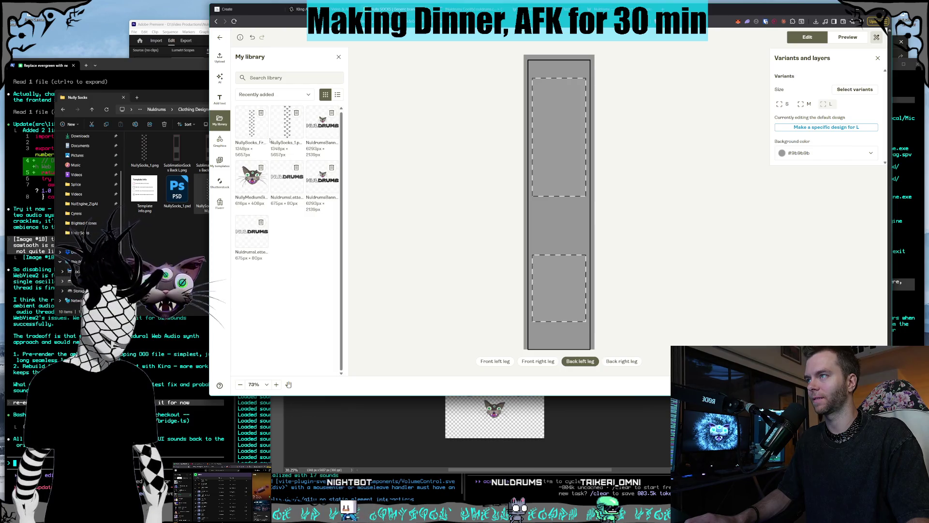
click(296, 113)
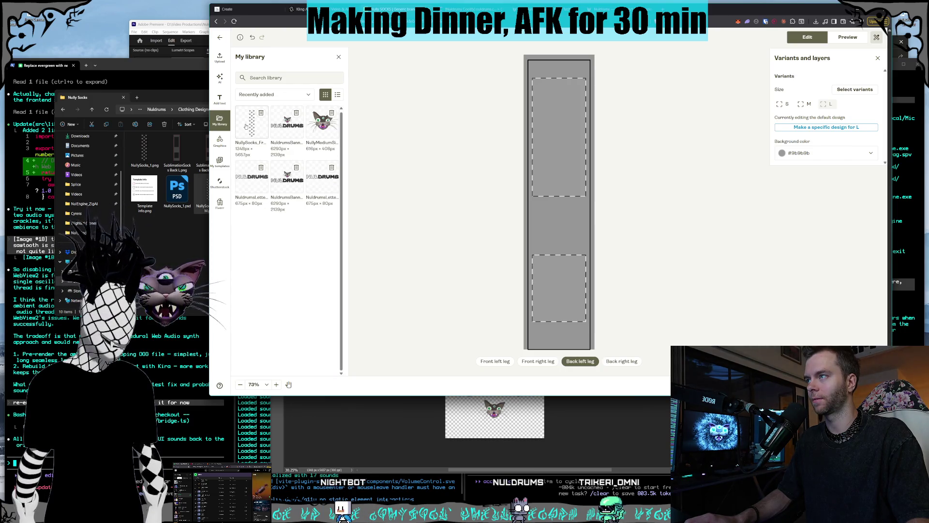
click(250, 134)
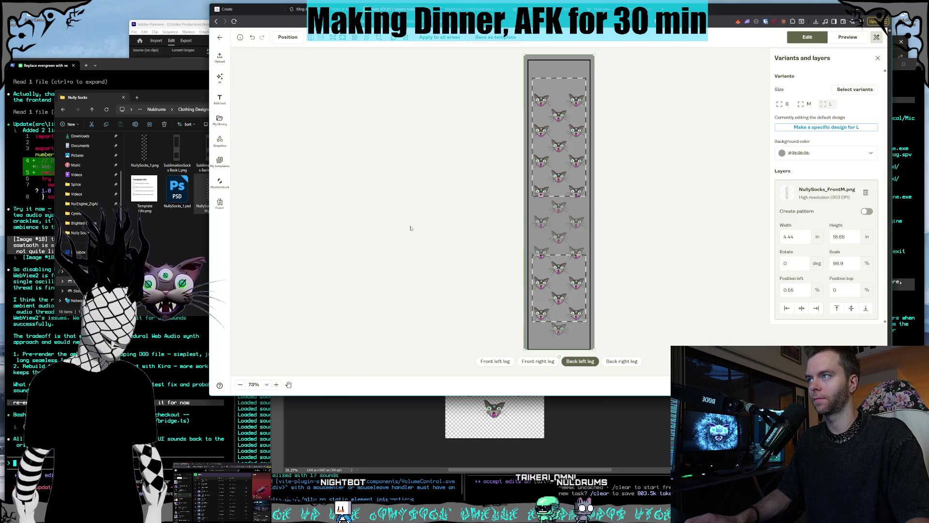
drag(559, 237, 561, 230)
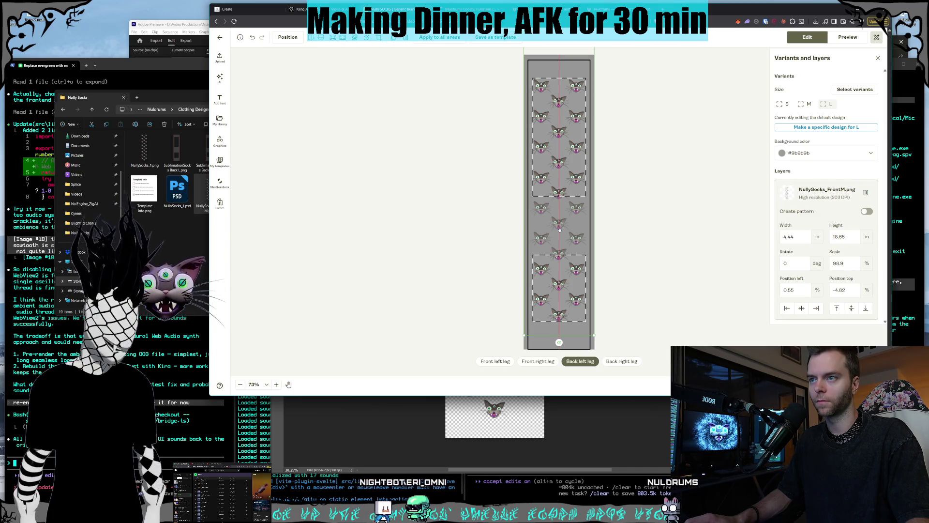
Step: Place the cat-face pattern on the back right leg, raised slightly, and deselect to check the layout
click(621, 361)
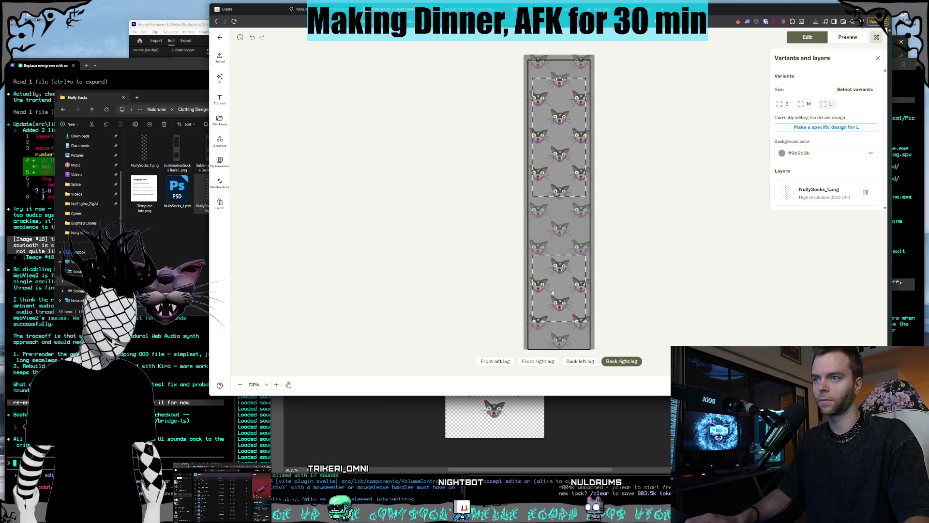
click(220, 121)
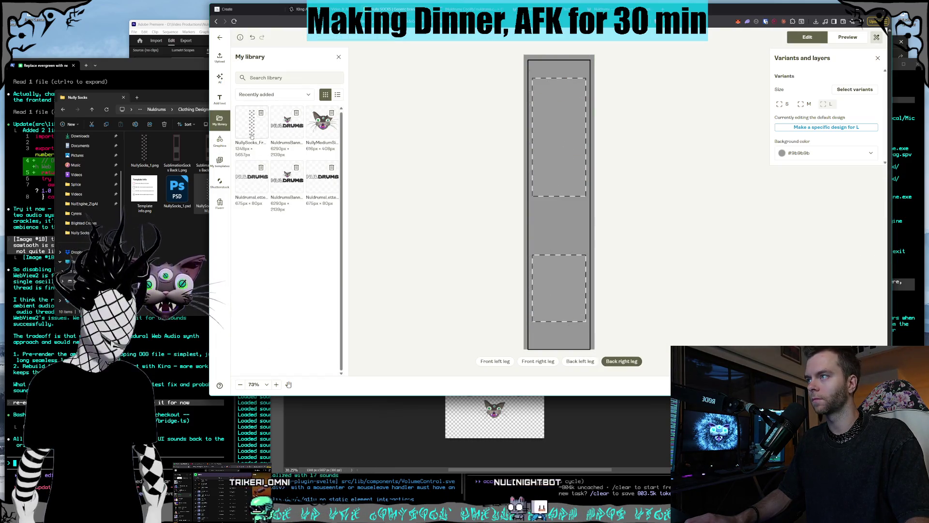
click(257, 149)
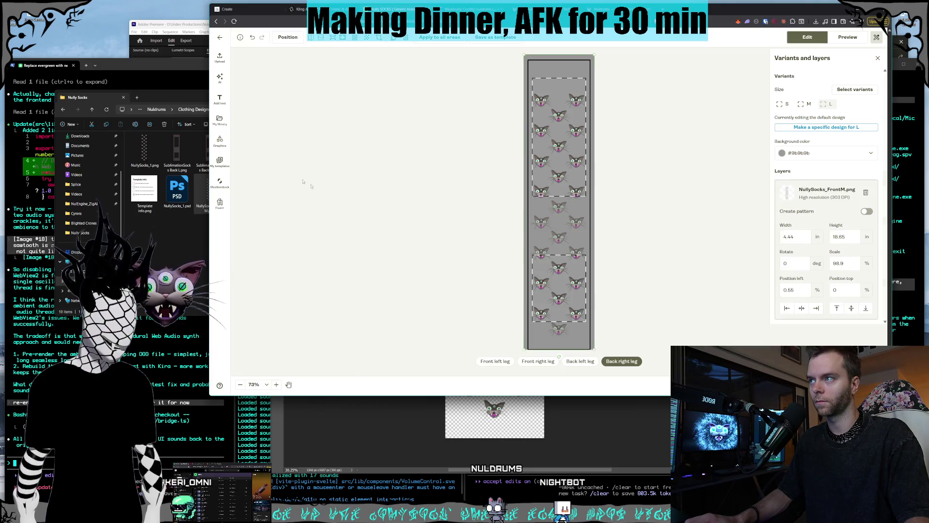
drag(556, 264, 557, 248)
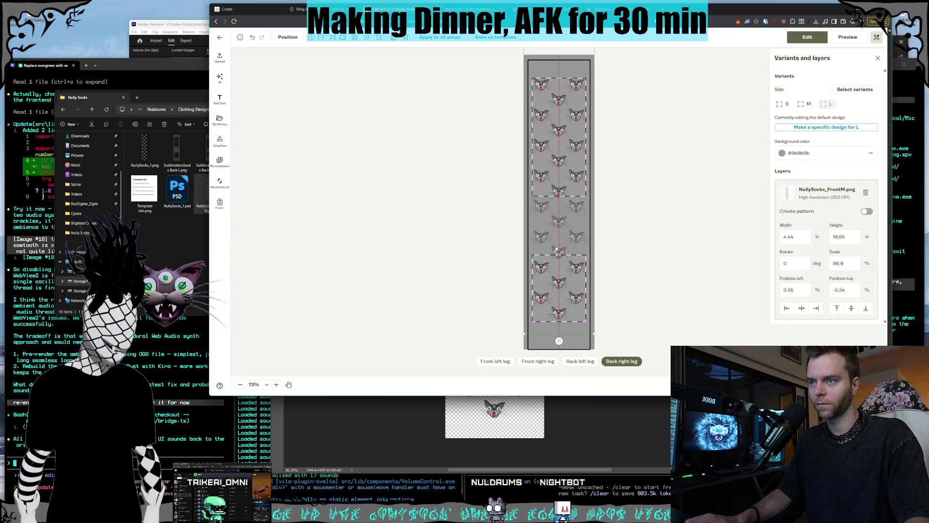
drag(557, 250, 557, 251)
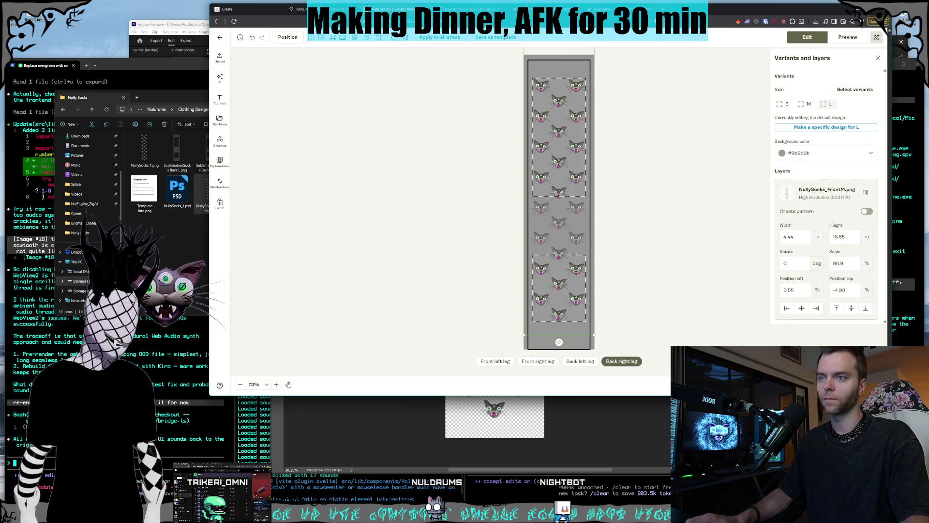
click(658, 311)
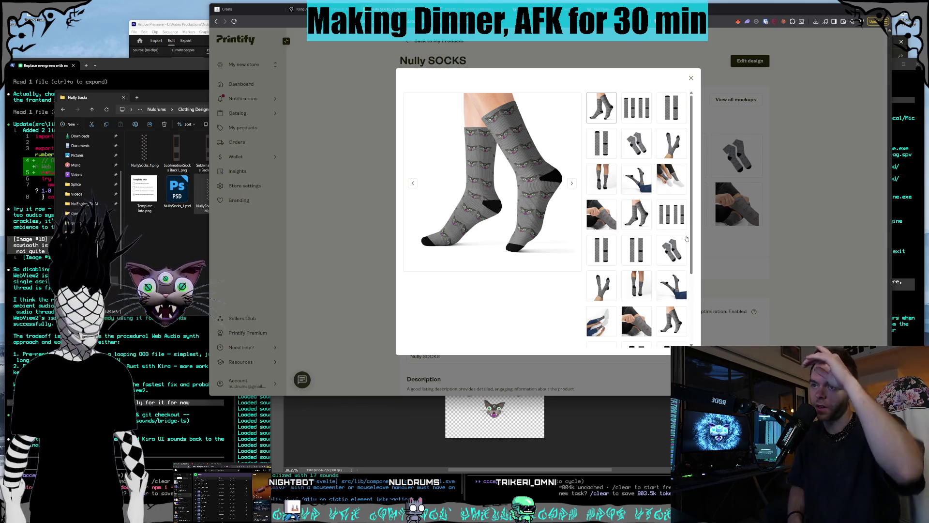
Step: Browse the flat front-and-back, hands-pulling and worn-sock mockups, then return to the design editor
click(647, 255)
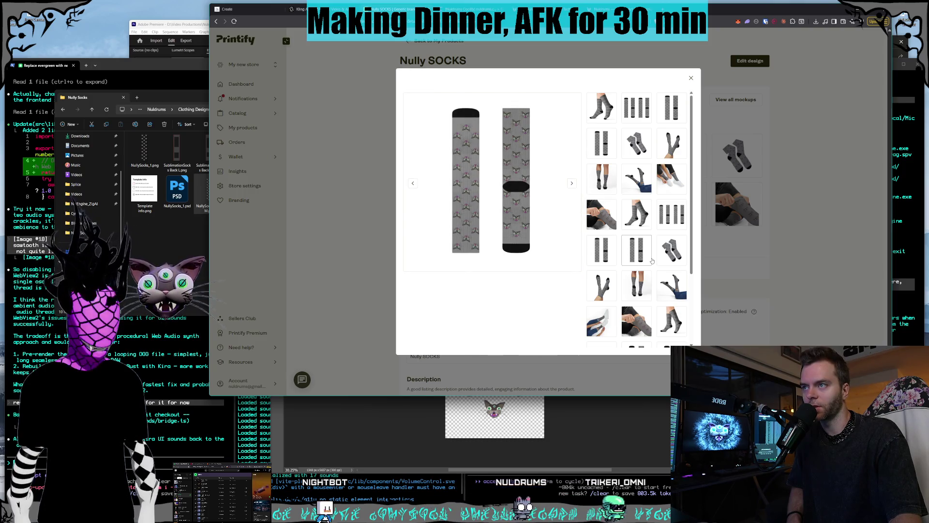
click(601, 250)
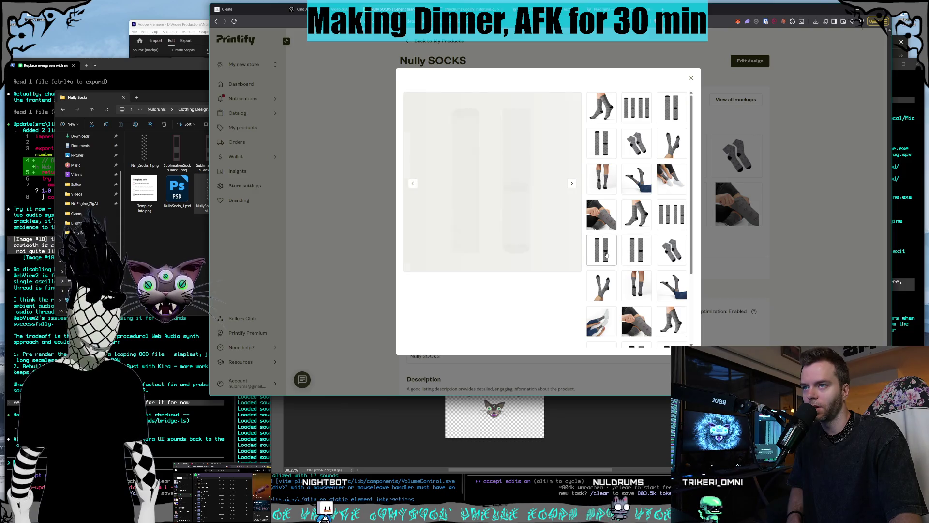
click(614, 215)
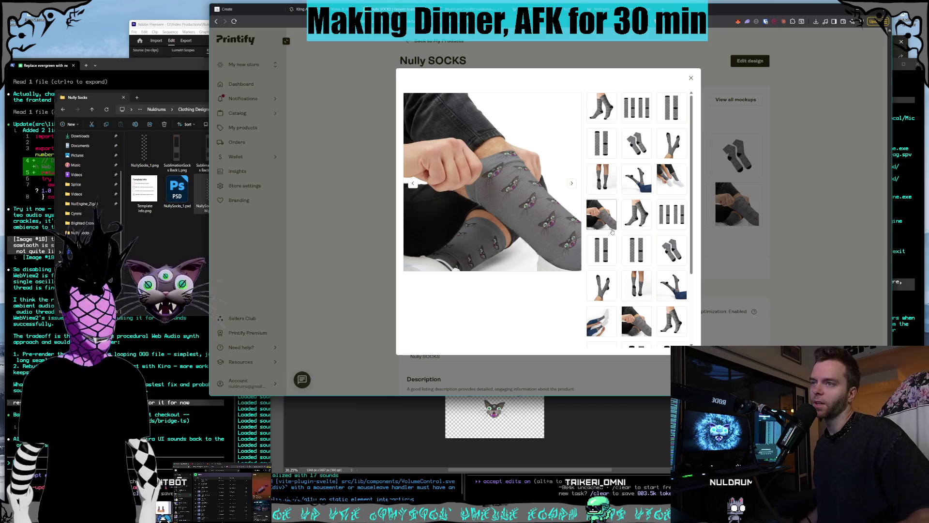
click(642, 226)
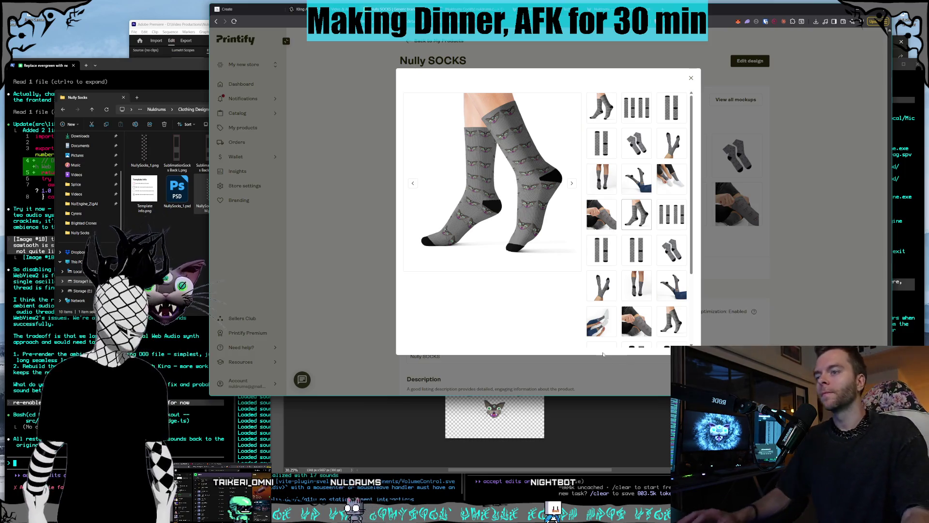
key(Escape)
click(752, 61)
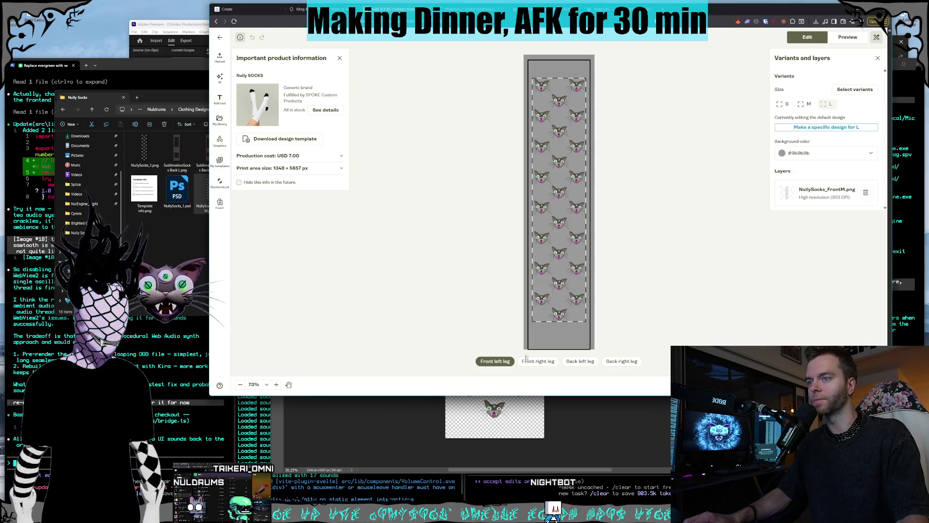
Step: Paste the cat-face pattern as a new layer in NullySocks_1 and switch to full-screen mode
key(alt+Tab)
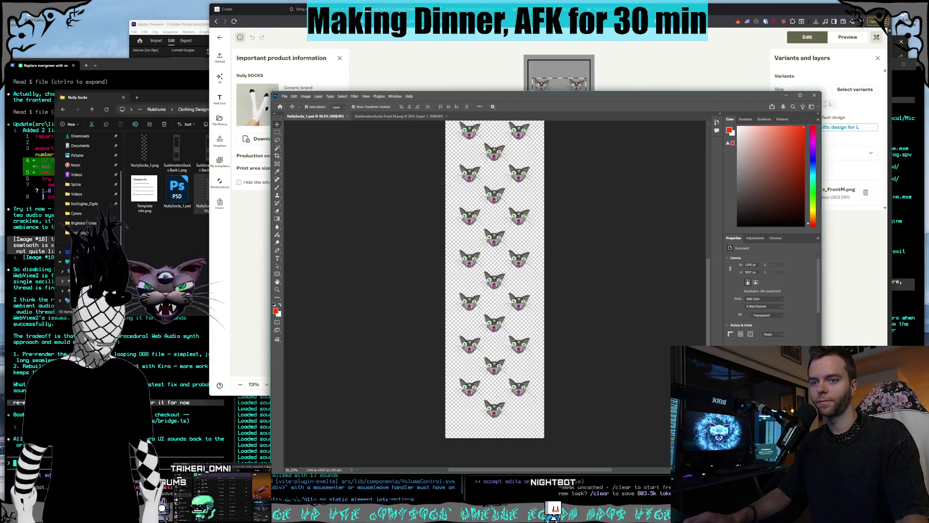
key(ctrl+v)
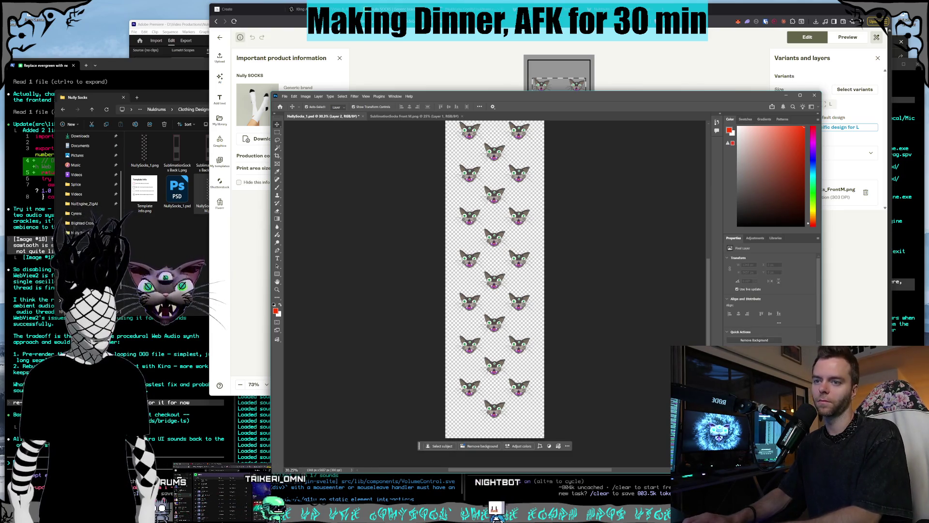
key(ctrl+z)
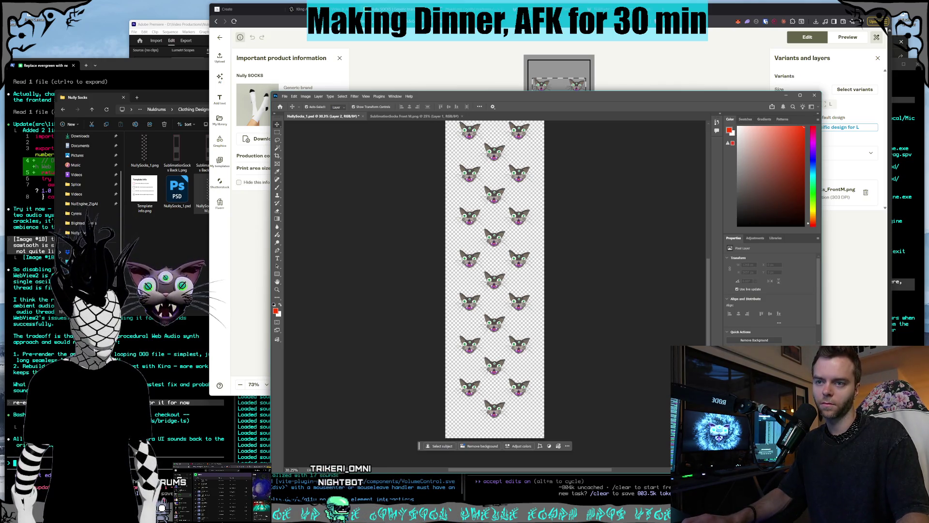
key(f)
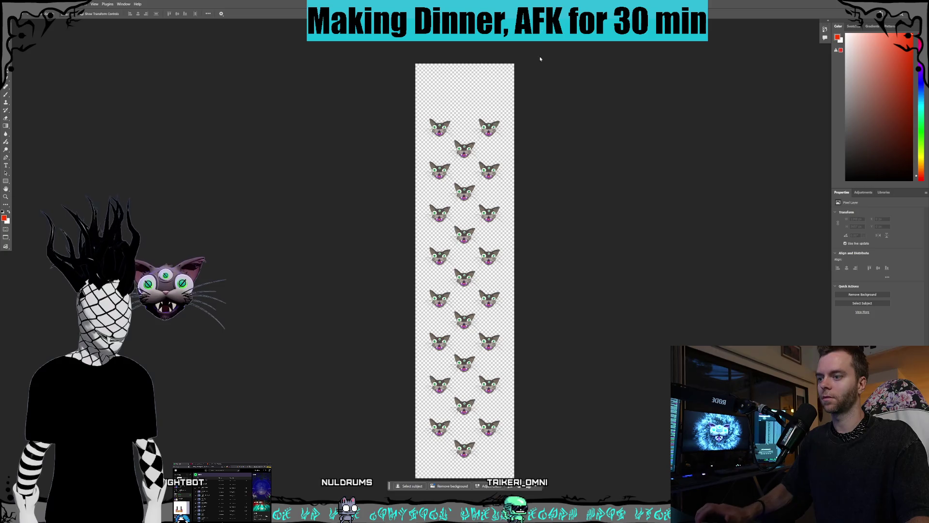
Step: Dismiss the Windows Start menu, then exit Photoshop, saving changes to NullySocks_1.psd
key(super)
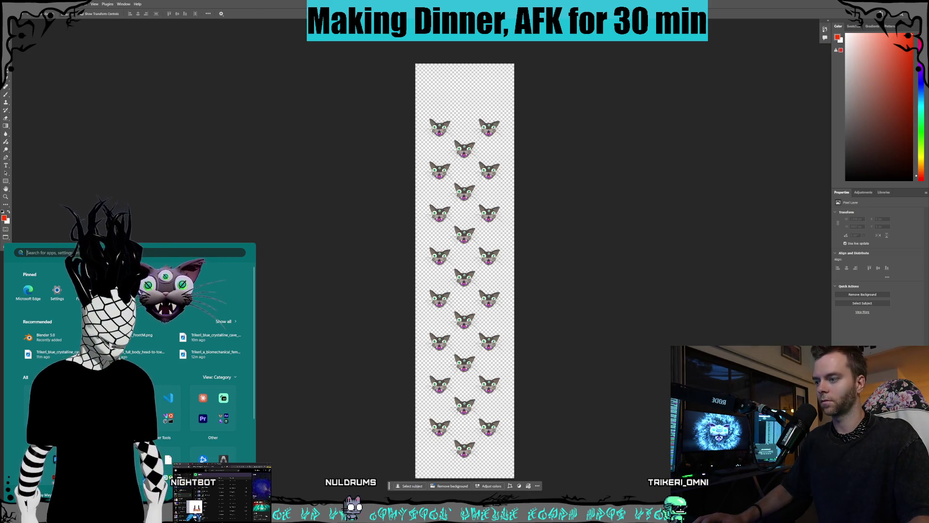
key(Escape)
key(super)
key(Escape)
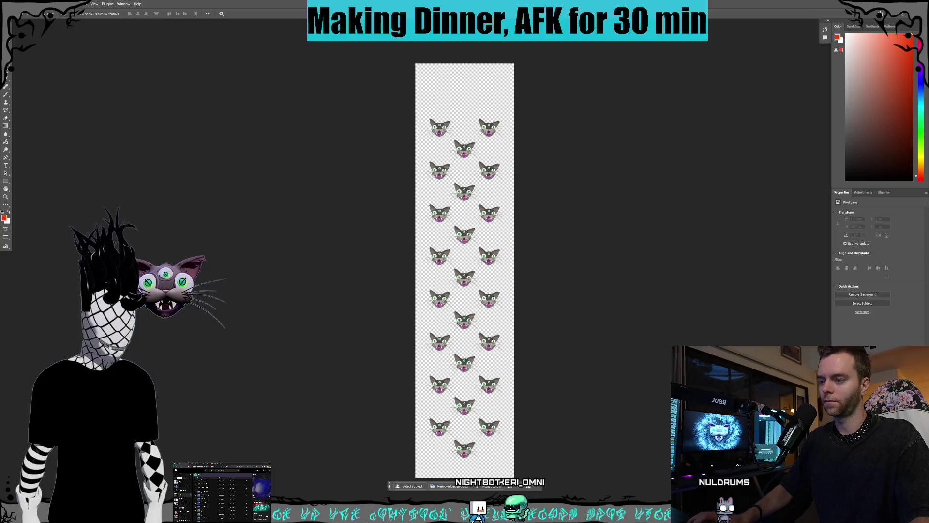
key(super)
key(Escape)
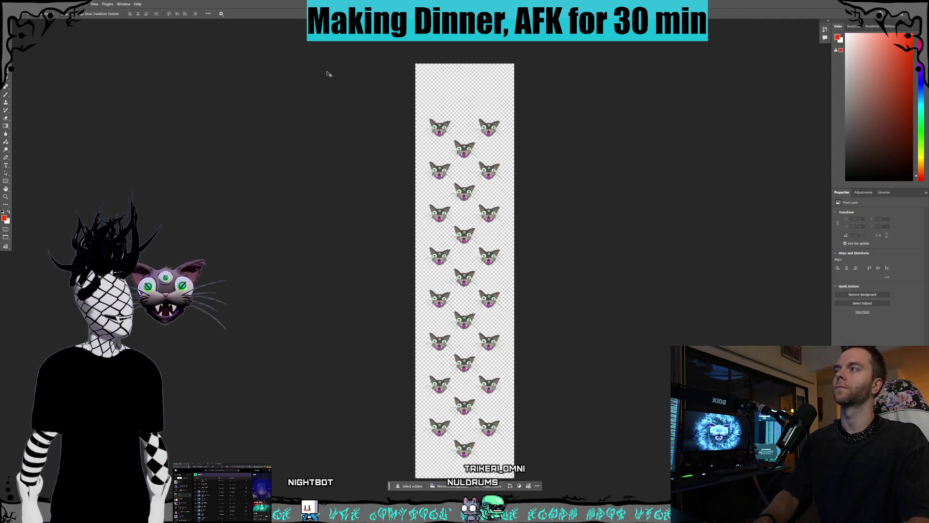
click(14, 4)
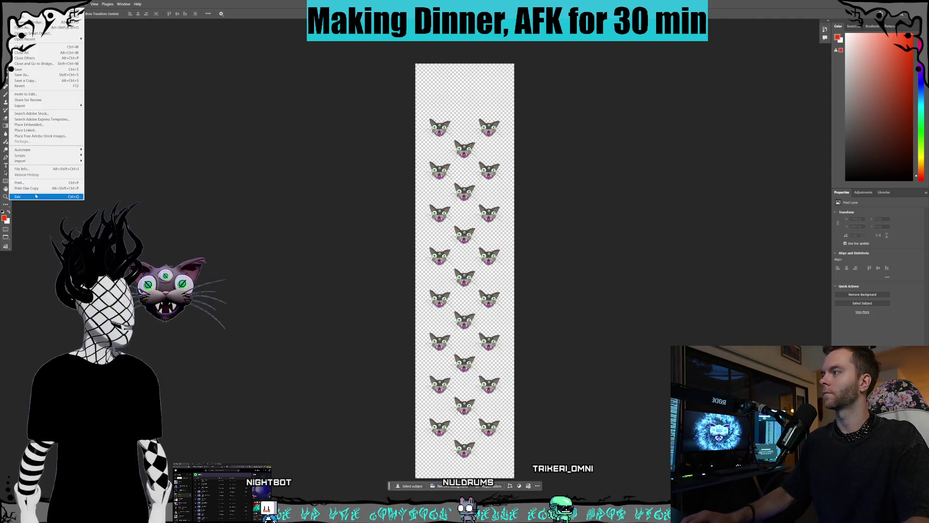
click(17, 197)
click(529, 236)
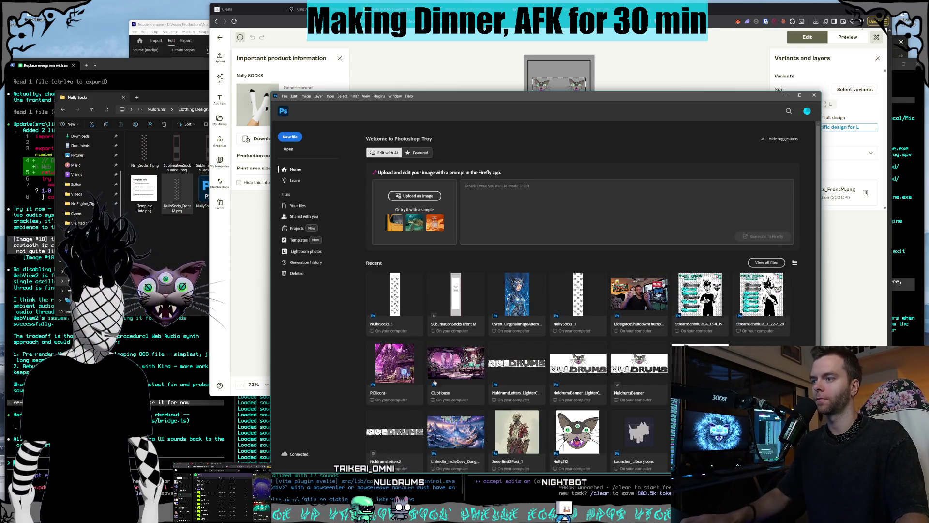
Step: Reopen NullySocks_1 from the Home screen and move the Photoshop window higher and shorter
click(387, 322)
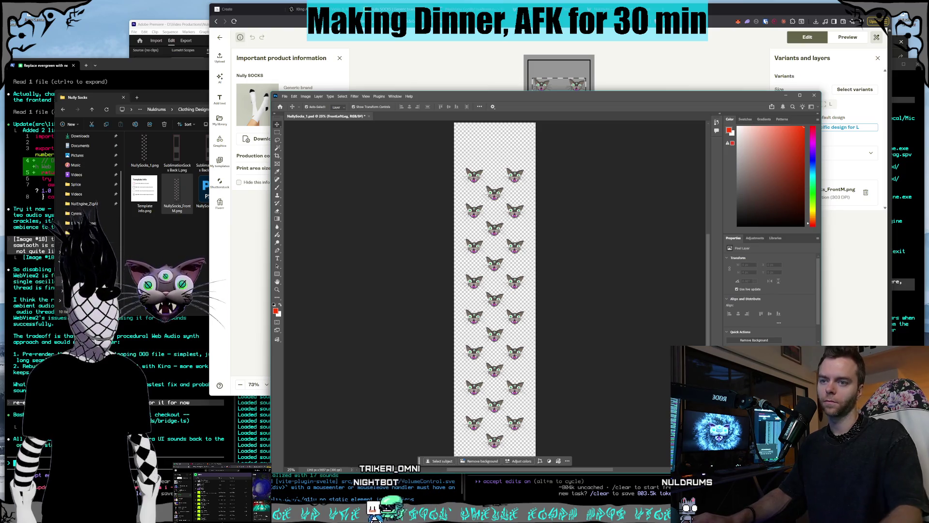
key(ctrl+z)
mouse_move(600, 97)
mouse_down()
mouse_move(457, 53)
mouse_move(542, 44)
mouse_move(555, 18)
mouse_up()
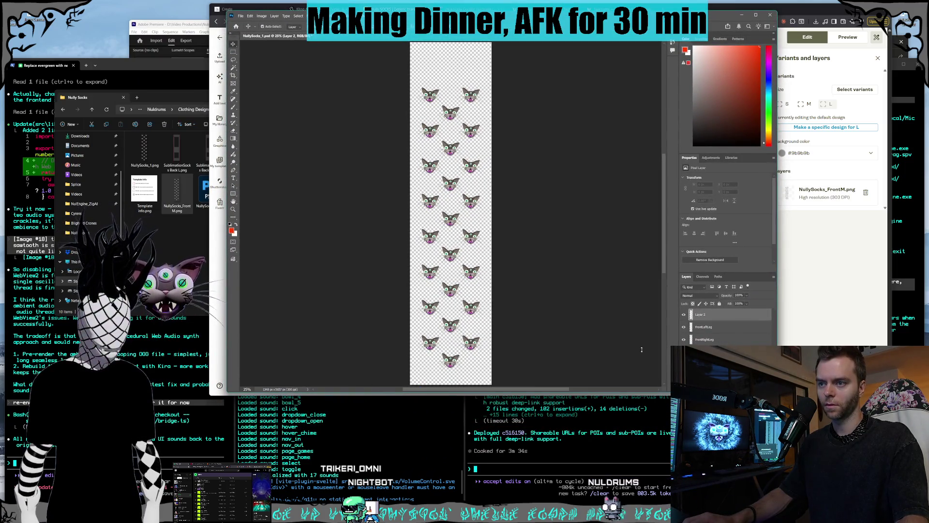
drag(641, 391, 663, 334)
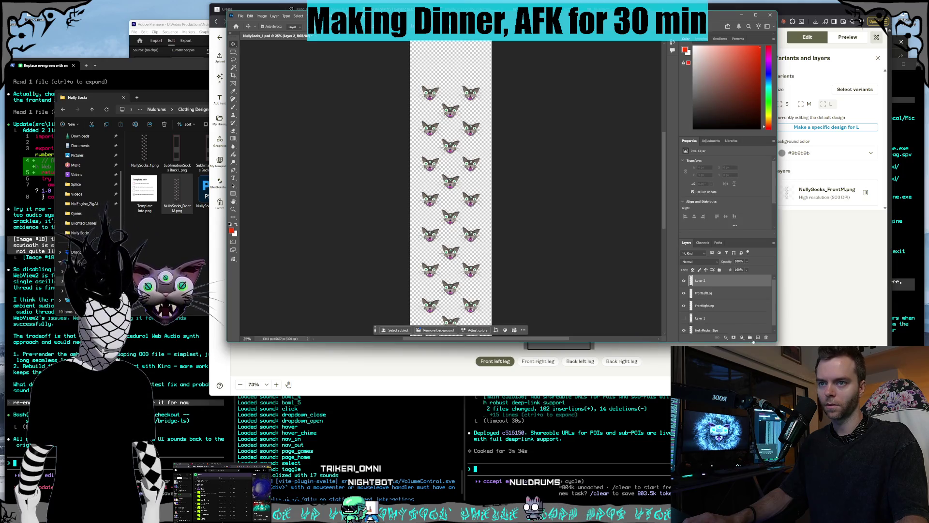
Step: Rename Layer 2 to BackLeftLeg and Layer 3 to BackRightLeg
click(699, 294)
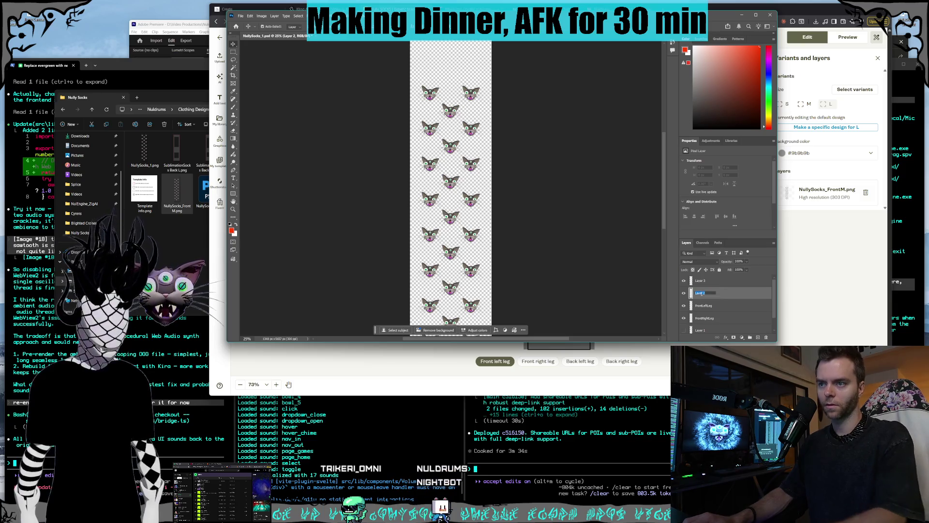
text(BackLeftLe)
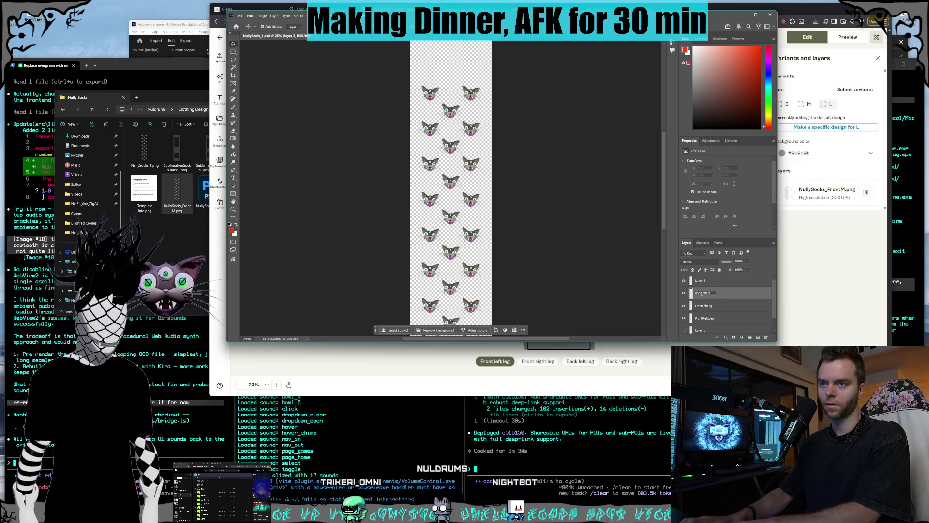
text(g)
double_click(701, 282)
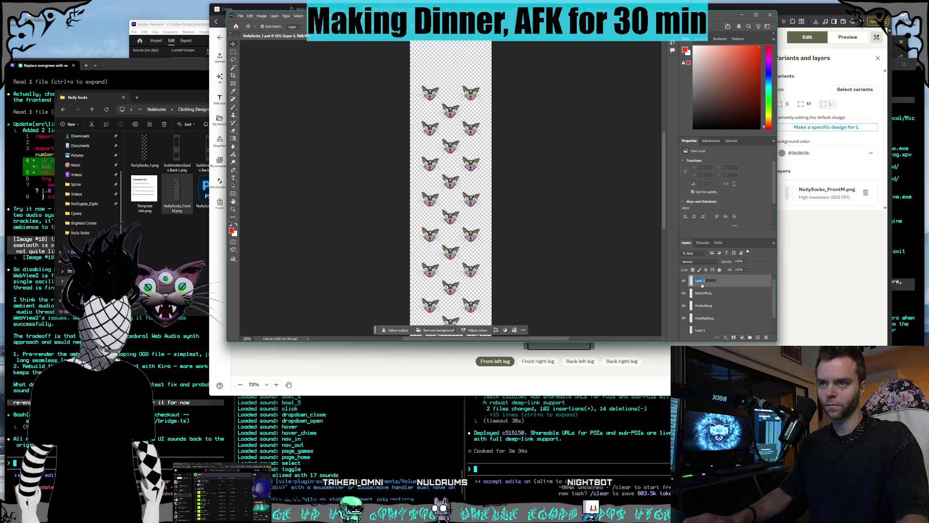
text(BackRightLeg)
scroll(712, 300, down, 1)
click(714, 304)
scroll(714, 306, up, 1)
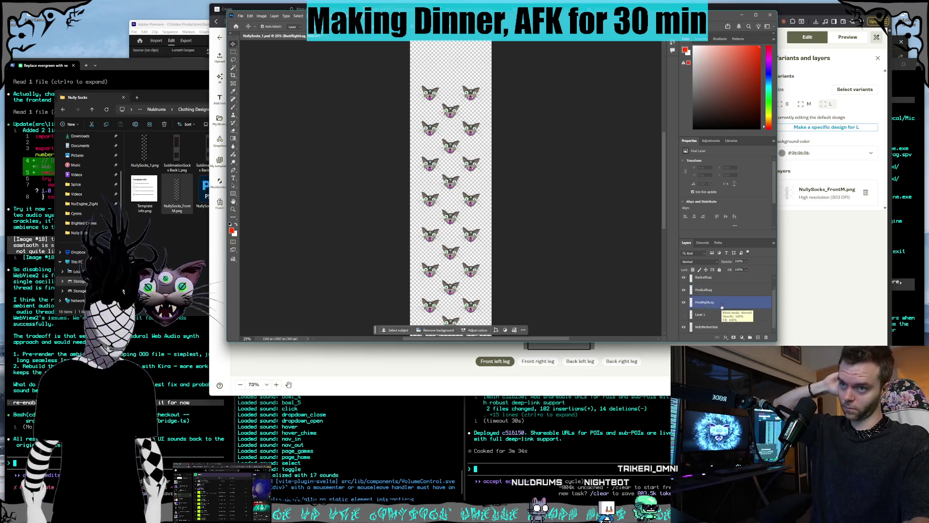
Step: Select the BackRightLeg layer and stretch the window taller to see the whole leg, then restore it
click(726, 294)
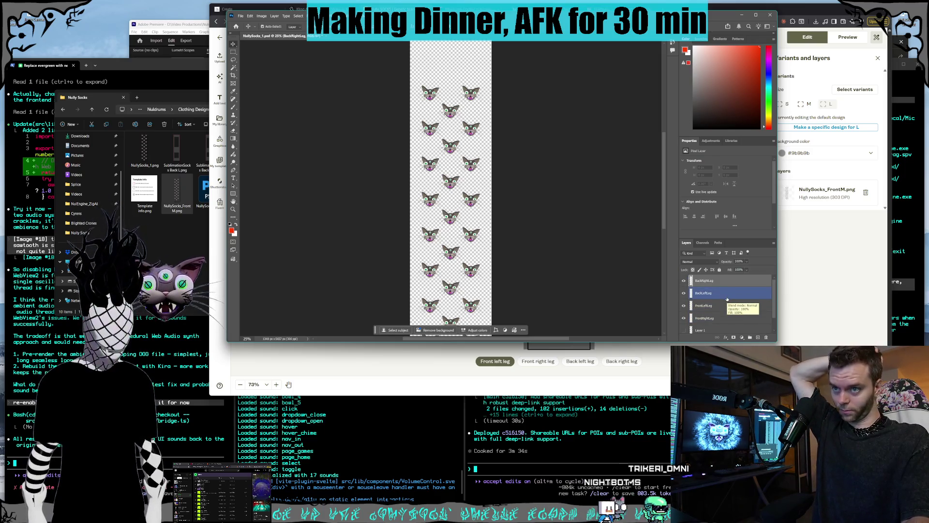
click(723, 283)
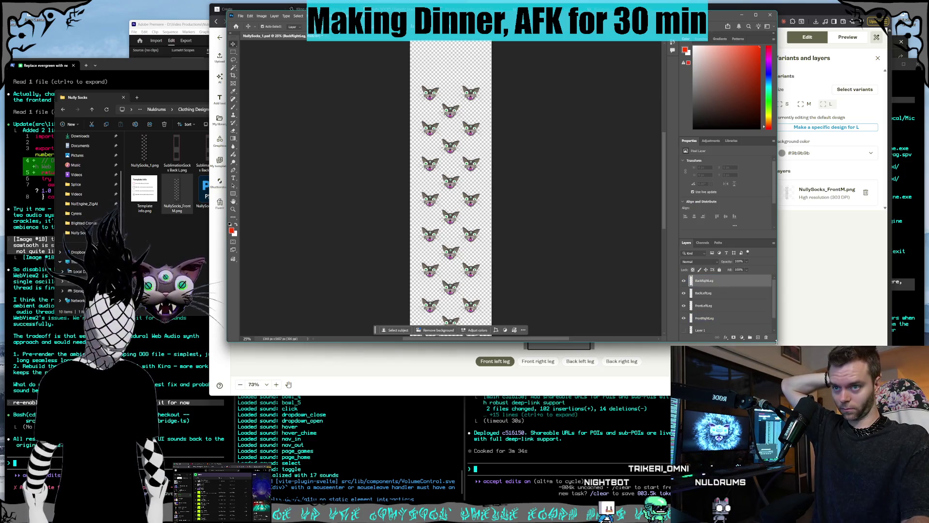
drag(776, 342, 776, 404)
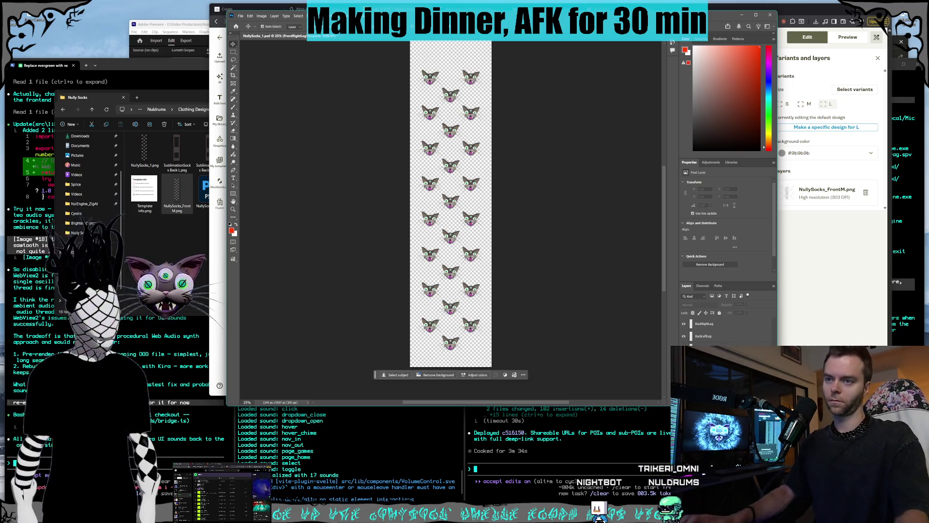
mouse_move(628, 408)
mouse_down()
mouse_move(624, 356)
mouse_move(625, 401)
mouse_up()
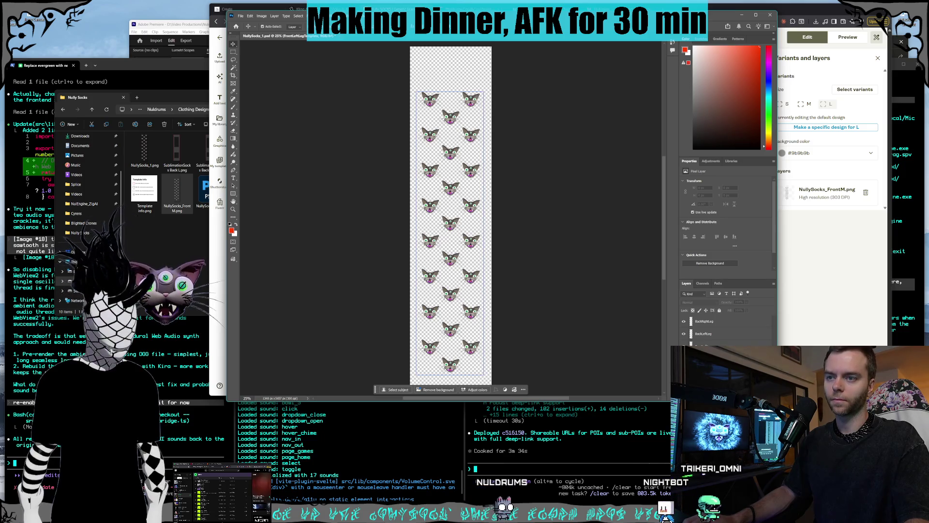
Step: Select the cat pattern layer, then open SublimationSocks Front L.png from the Nully Socks folder
click(450, 232)
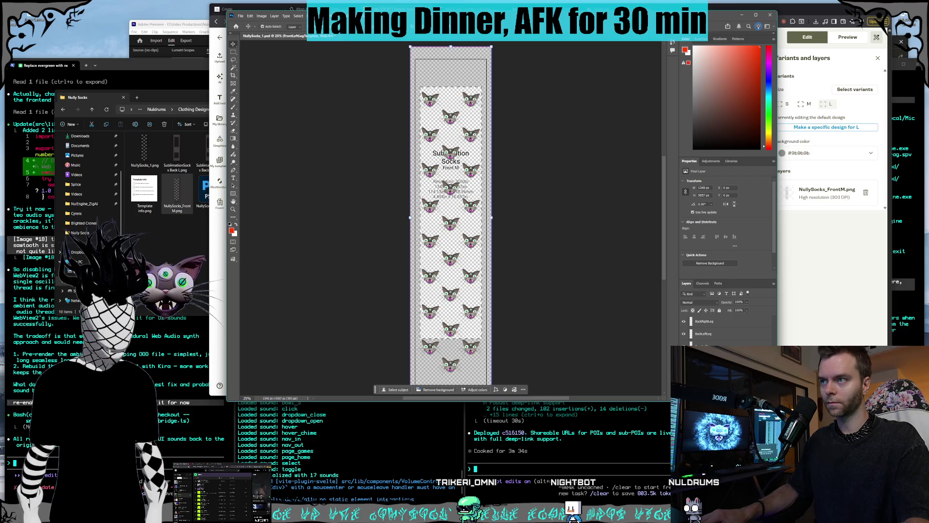
click(241, 16)
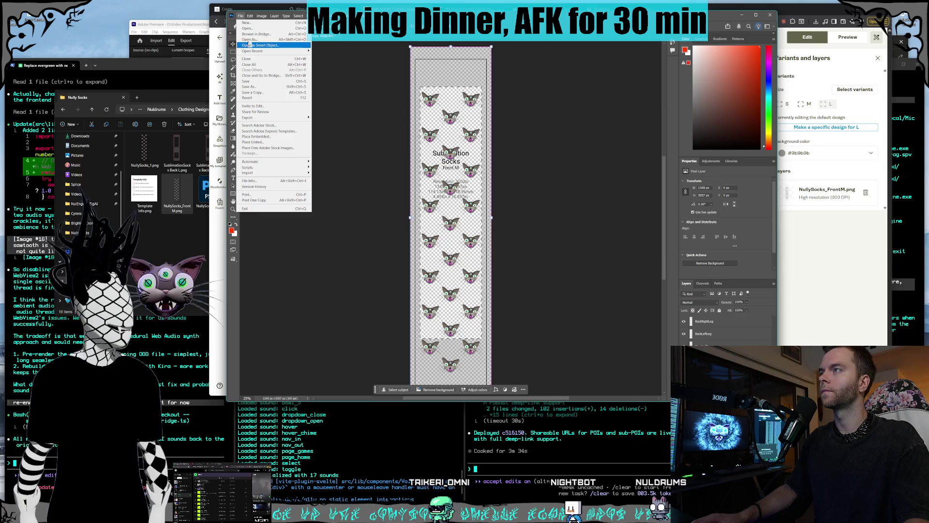
key(Escape)
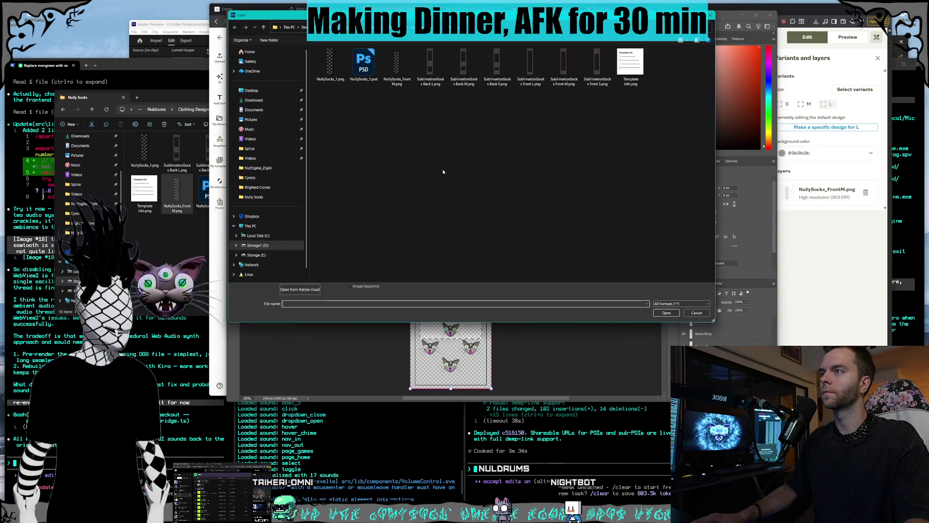
click(426, 84)
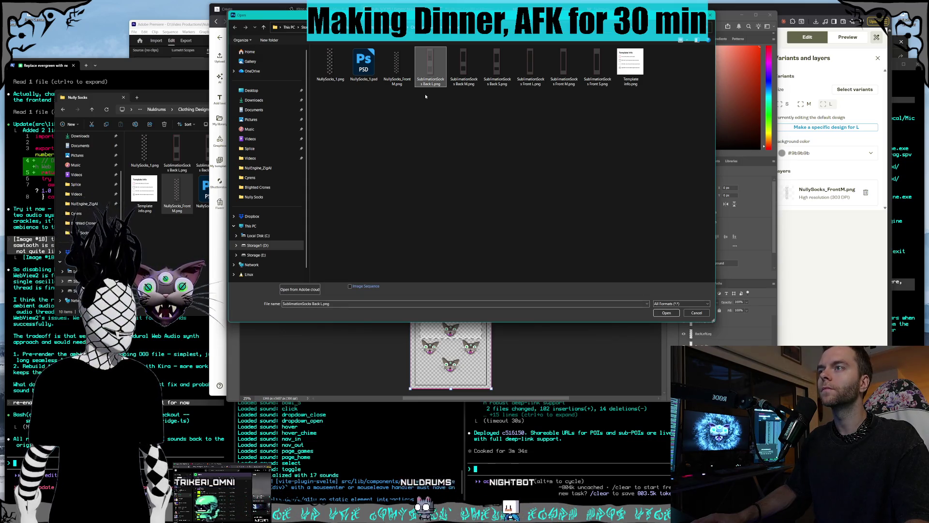
click(525, 83)
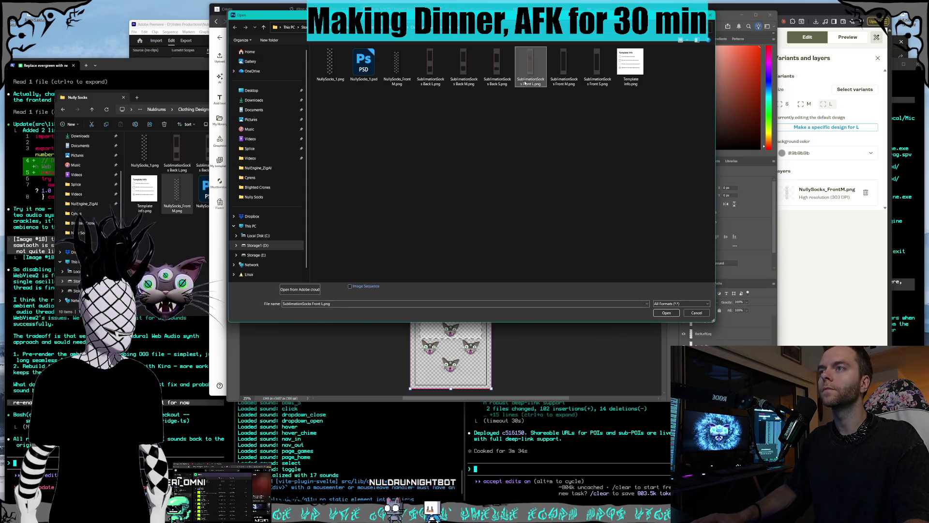
click(564, 82)
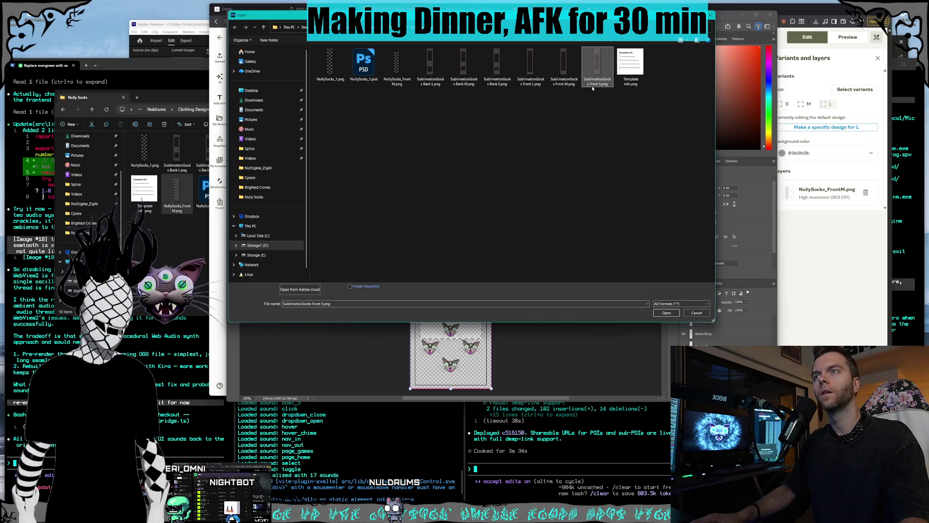
click(535, 86)
key(Right)
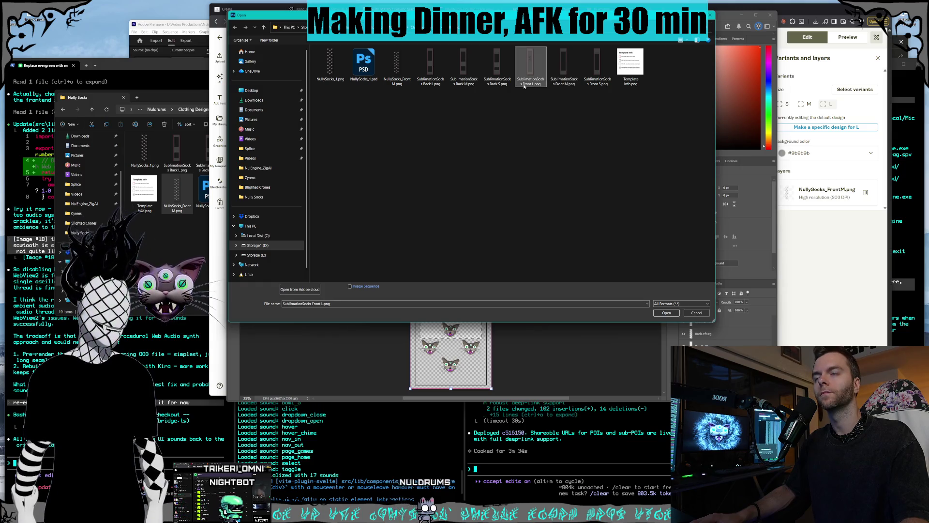
double_click(524, 86)
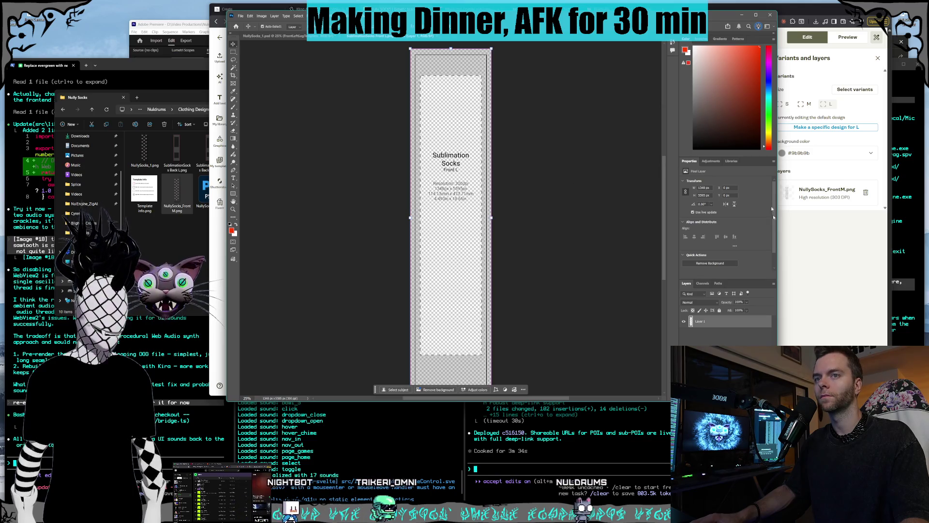
Step: Glance at the browser editor and Nully Socks folder, then marquee-select the whole Front L template
key(alt+Tab)
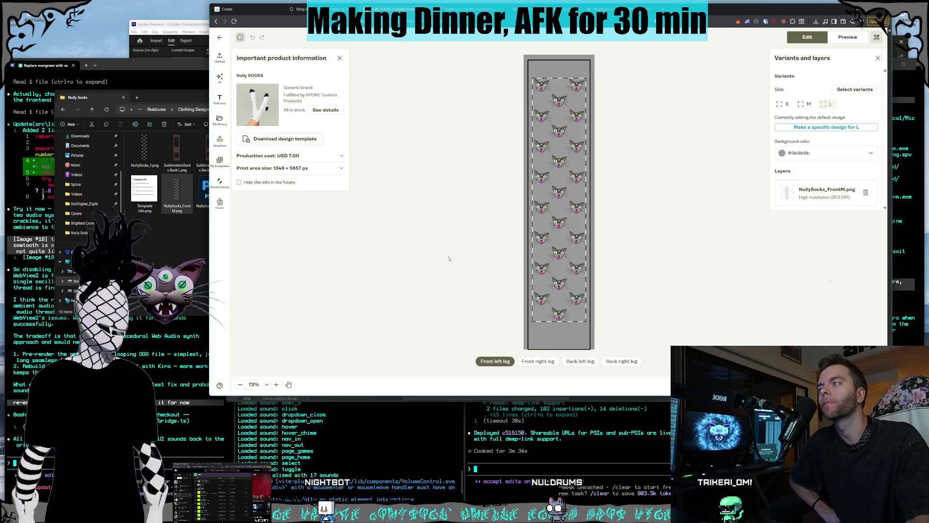
key(alt+Tab)
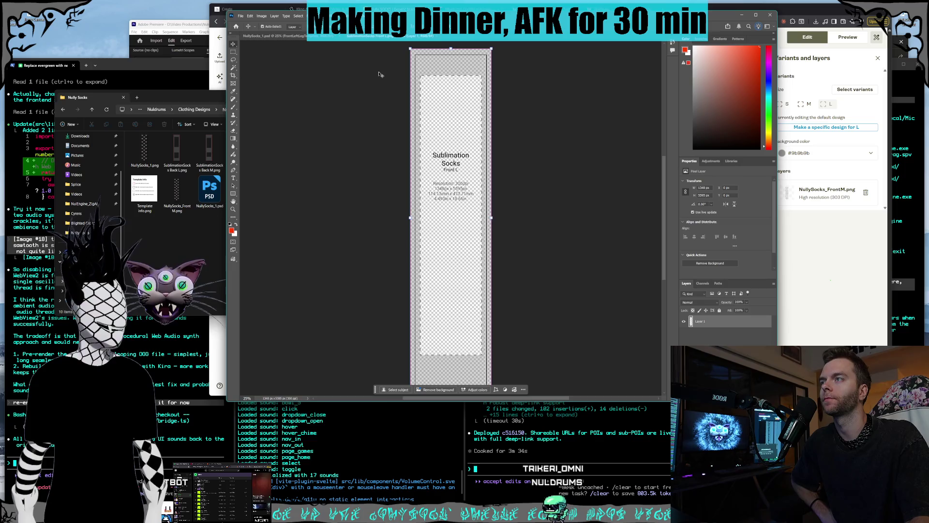
key(m)
mouse_move(390, 63)
mouse_down()
mouse_move(523, 265)
mouse_move(530, 393)
mouse_up()
scroll(535, 224, up, 3)
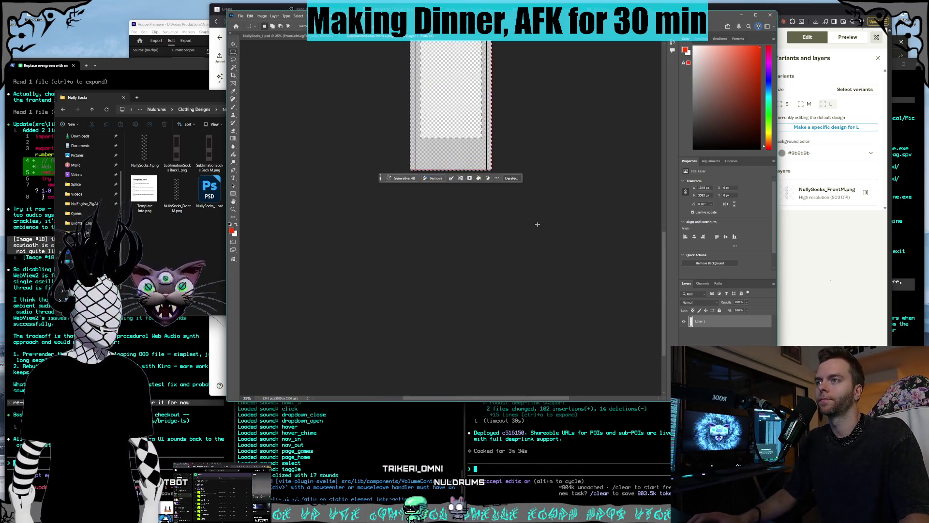
scroll(661, 279, up, 3)
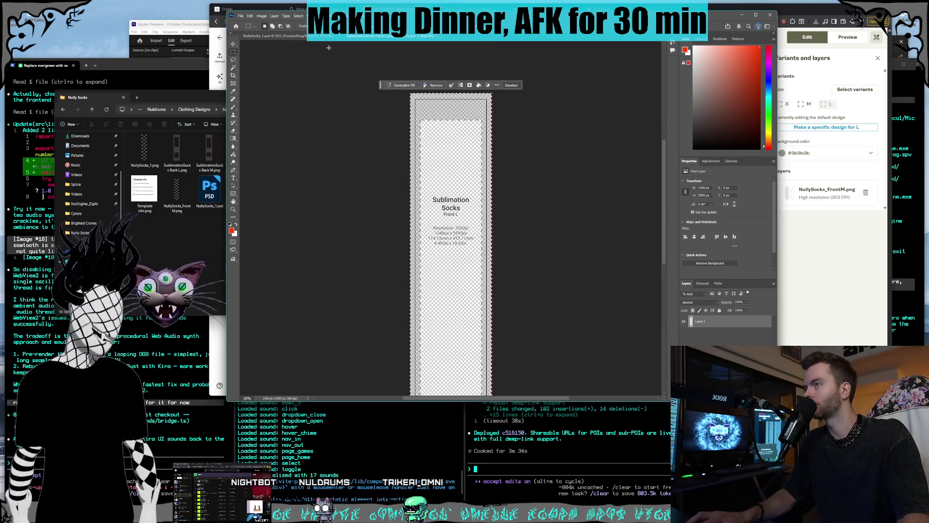
click(289, 39)
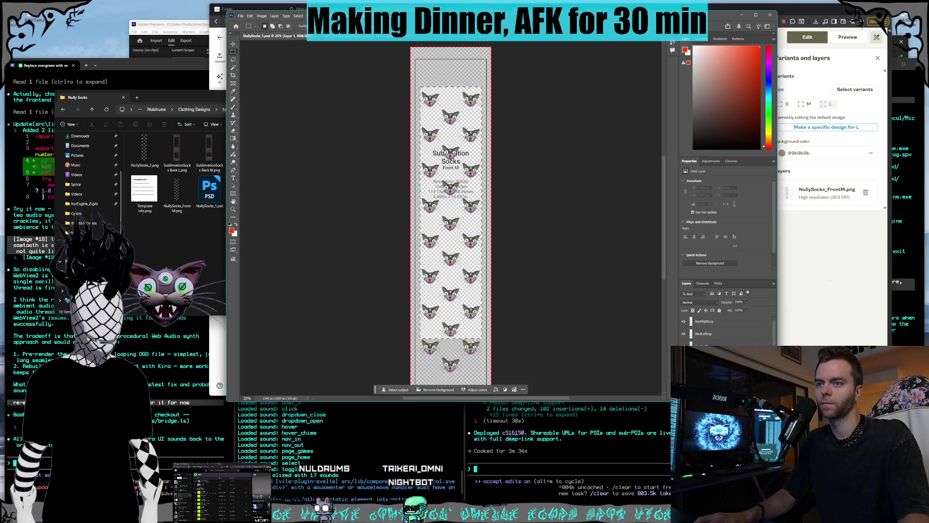
Step: Paste the Front L template into NullySocks_1.psd, nudge it down, stretch it to fit the leg, and commit
key(ctrl+v)
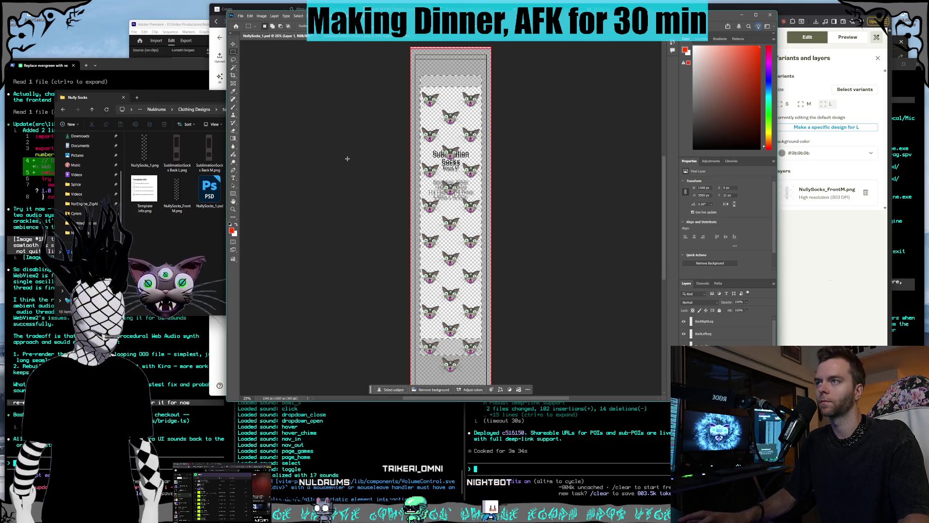
scroll(284, 116, down, 1)
key(v)
key(shift+Down)
key(shift+Down)
key(shift+Down)
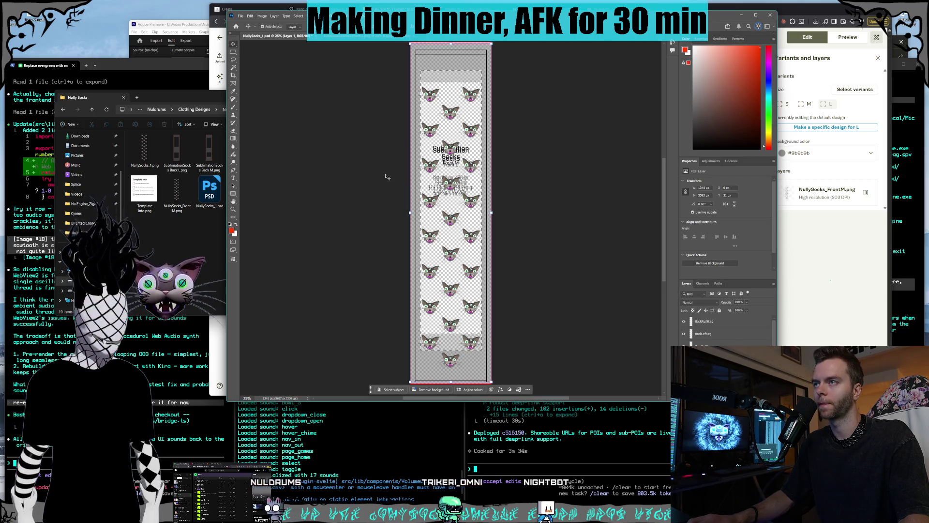
scroll(387, 173, up, 1)
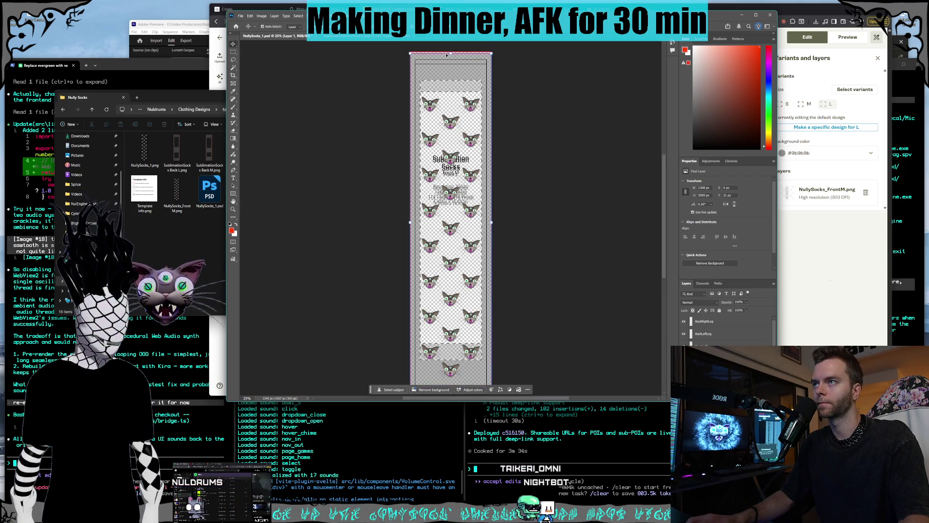
scroll(463, 90, down, 4)
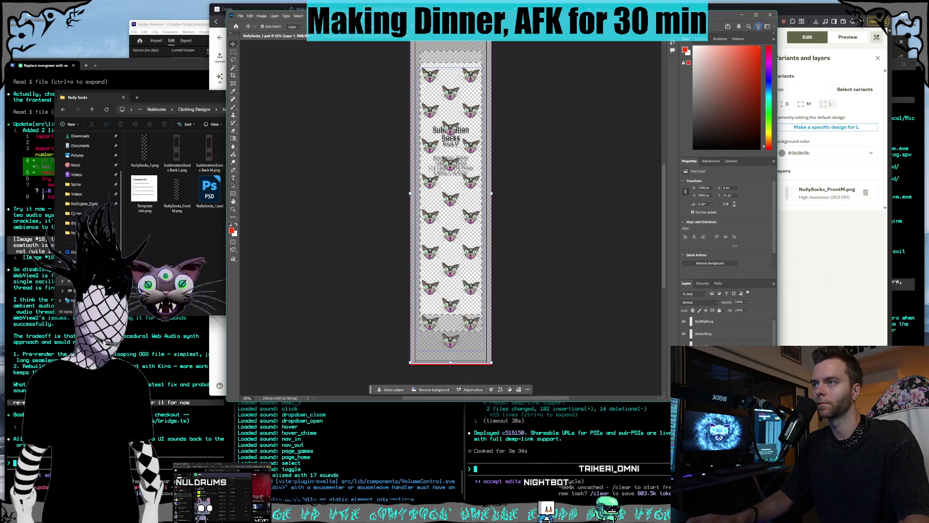
scroll(726, 329, down, 1)
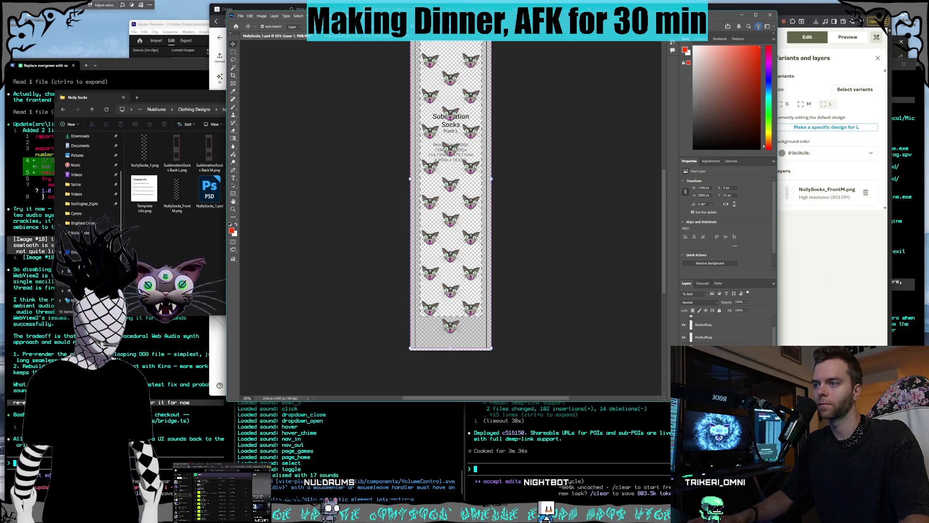
scroll(508, 320, up, 6)
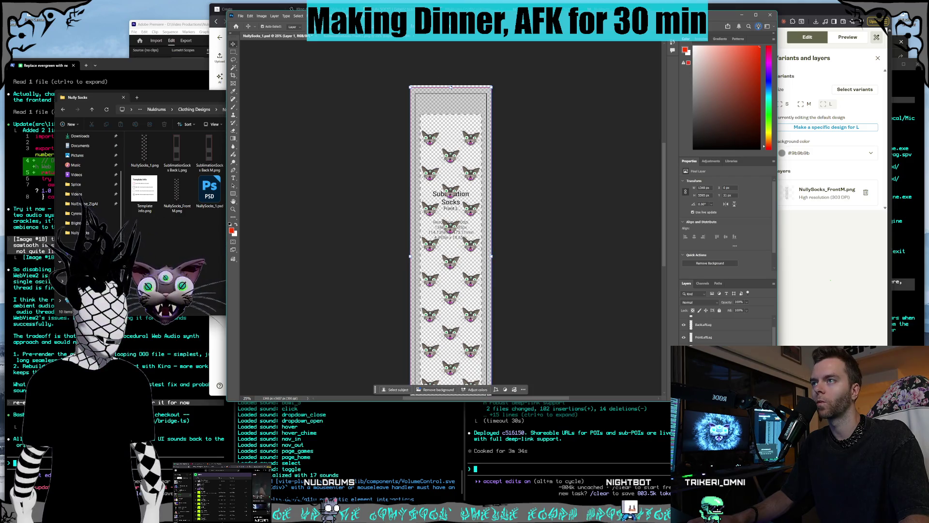
drag(452, 84, 452, 84)
scroll(435, 291, down, 5)
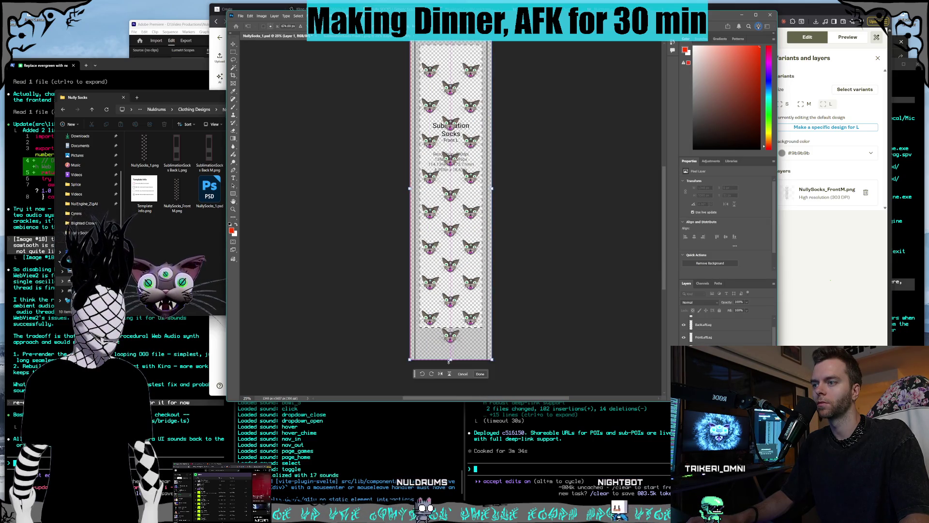
scroll(516, 324, up, 4)
scroll(515, 324, down, 4)
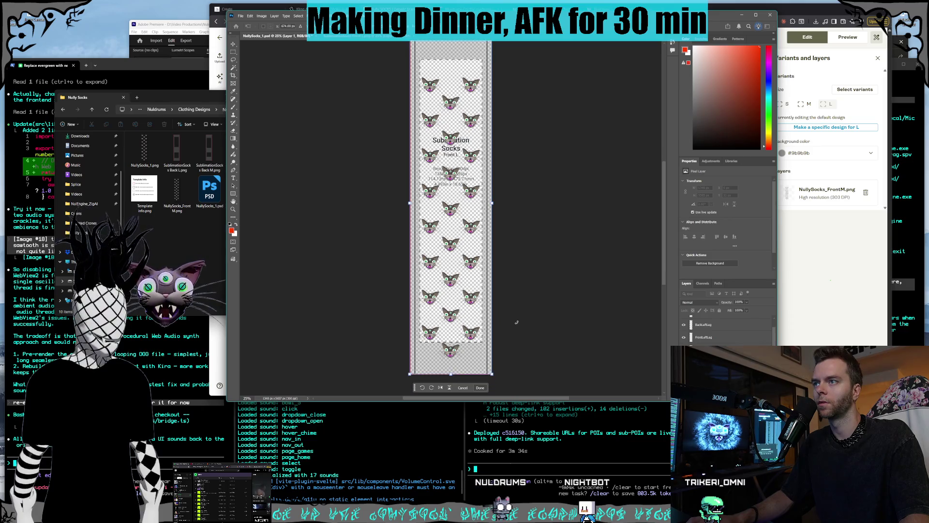
key(Return)
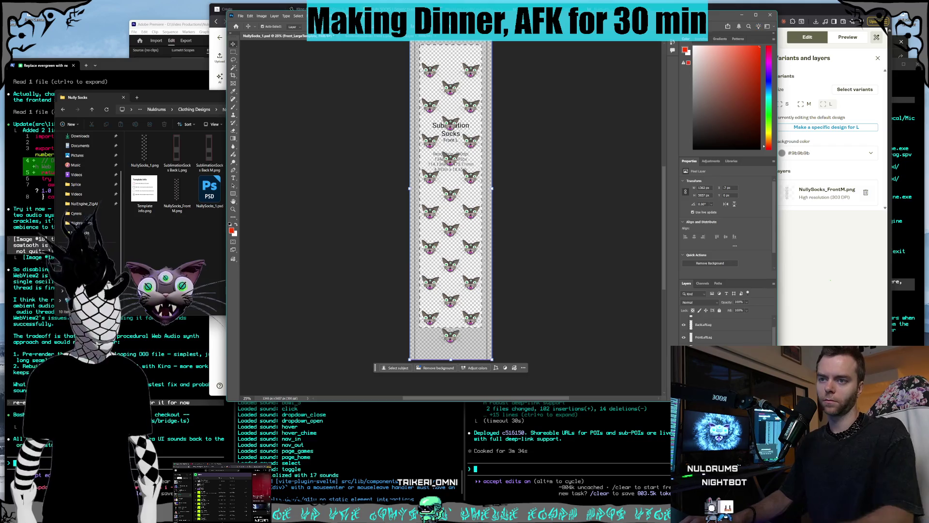
Step: Check the Front_LargeTemplate and Front_MediumTemplate layers in the Layers panel
click(726, 324)
key(ctrl+v)
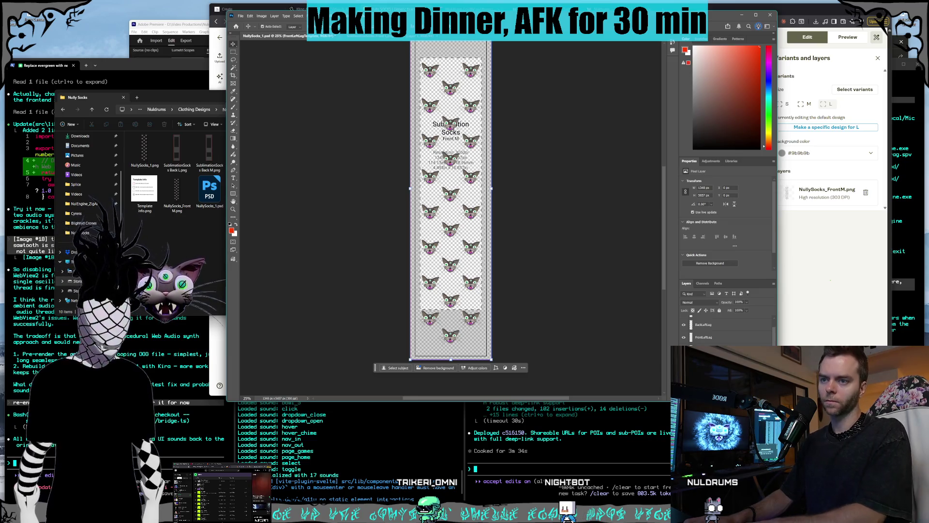
key(alt+bracketleft)
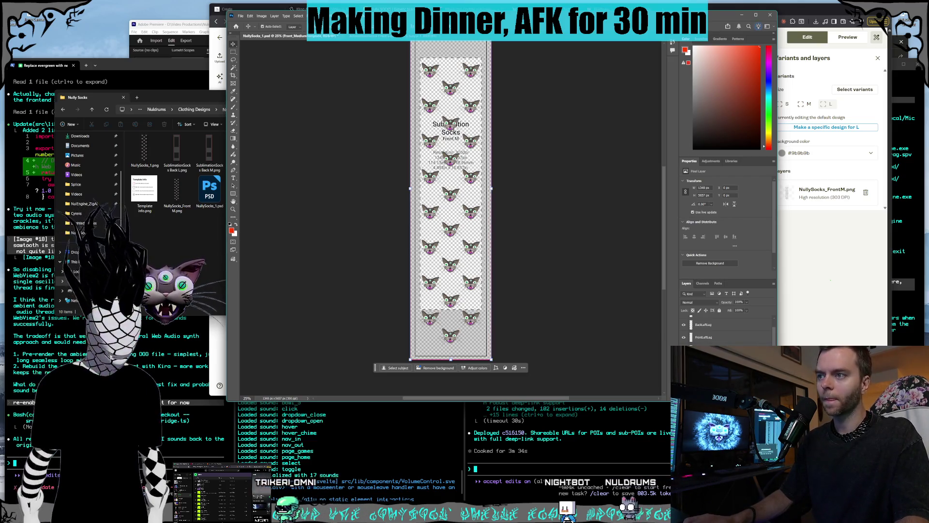
scroll(486, 246, up, 2)
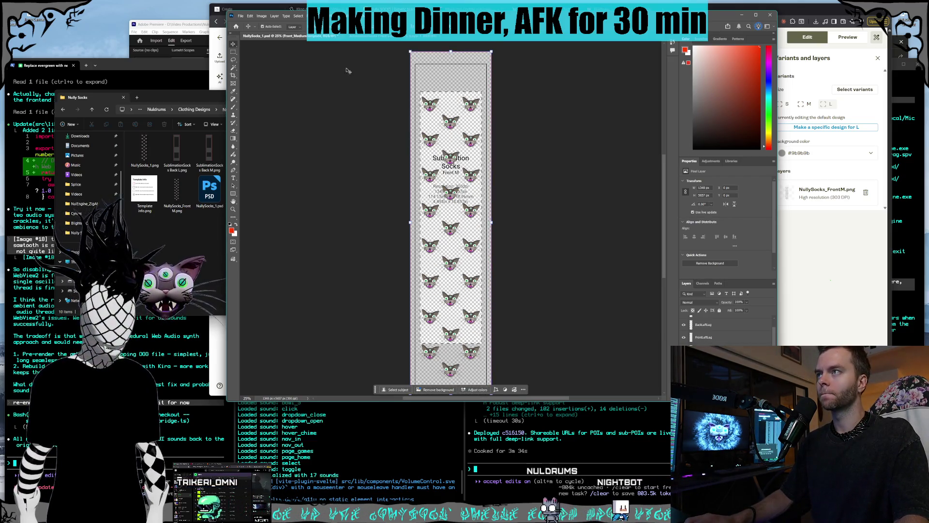
Step: From the SublimationSocks Front L document, open the next sock template PNG as a new document
click(392, 38)
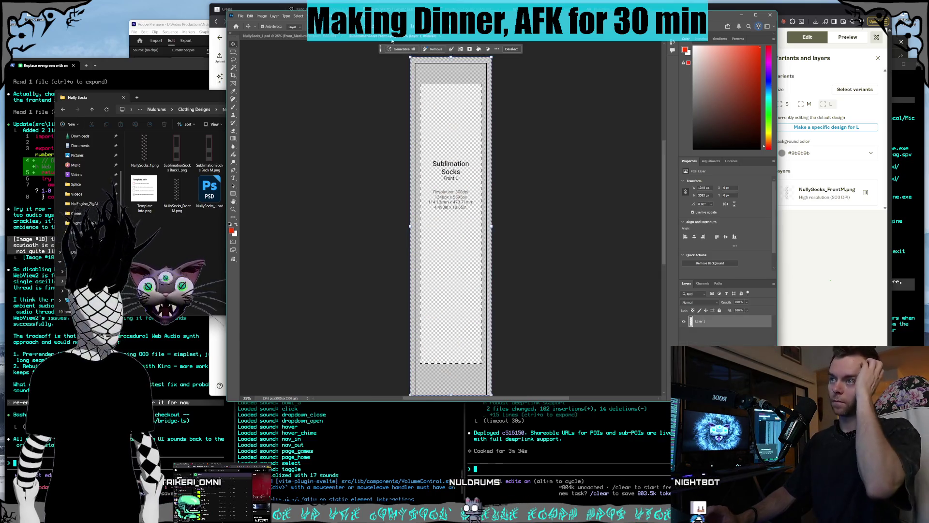
click(241, 15)
click(249, 29)
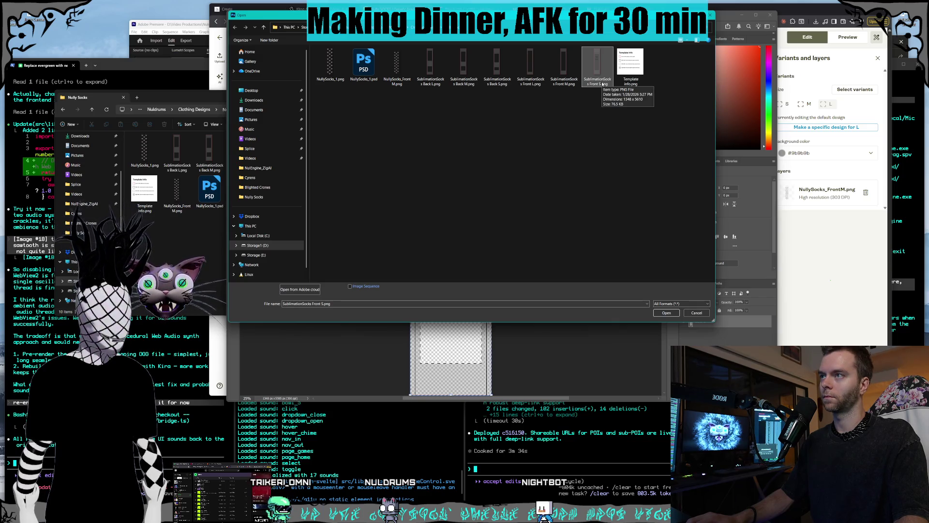
double_click(602, 83)
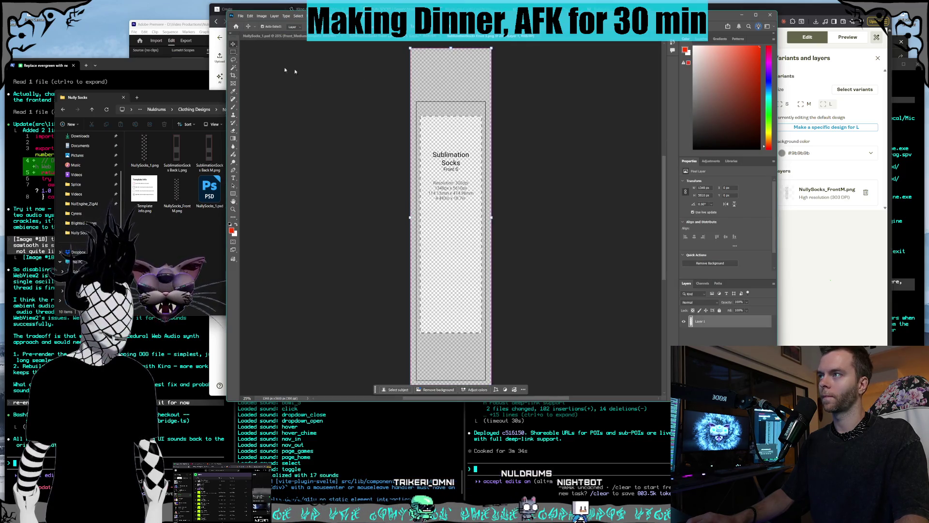
Step: Marquee-select the Front S template area, then deselect it via Edit > Deselect
key(m)
mouse_move(411, 49)
mouse_down()
mouse_move(414, 74)
mouse_move(466, 173)
mouse_move(380, 121)
mouse_move(383, 77)
mouse_up()
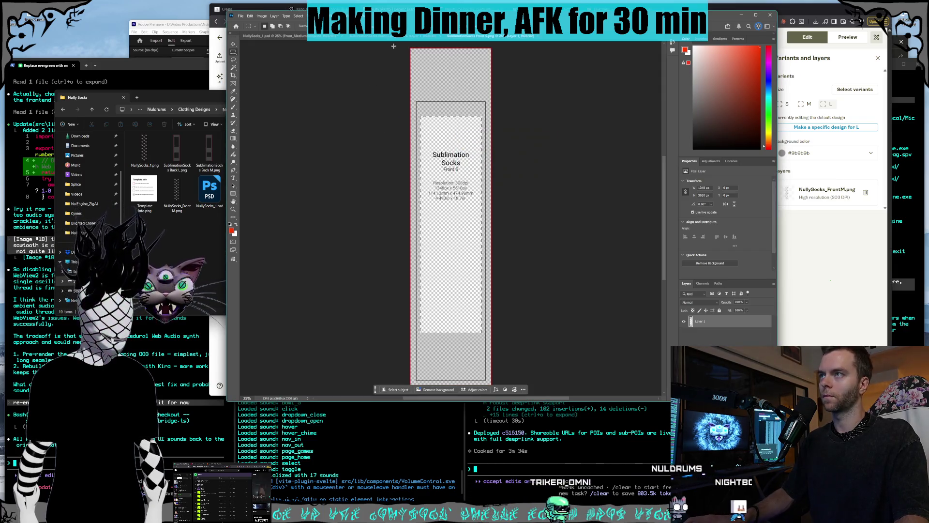
drag(403, 43, 473, 162)
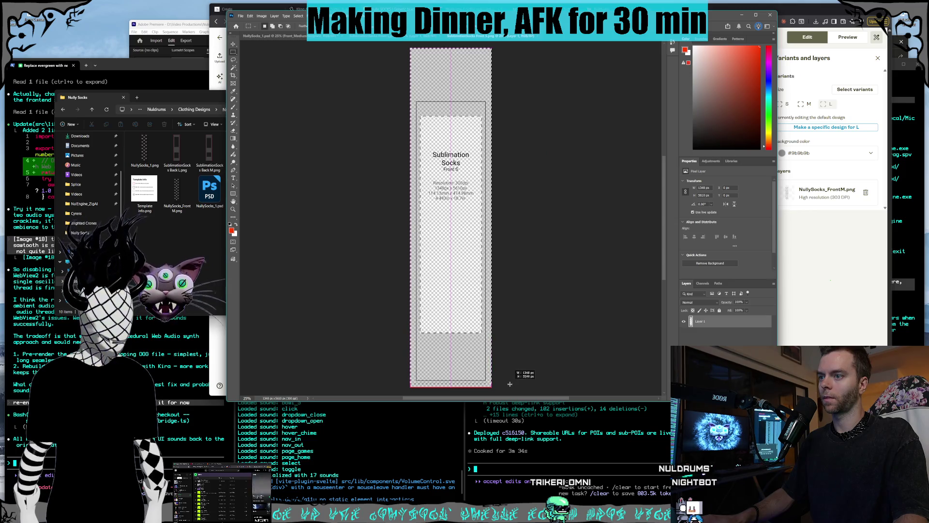
click(250, 16)
click(271, 56)
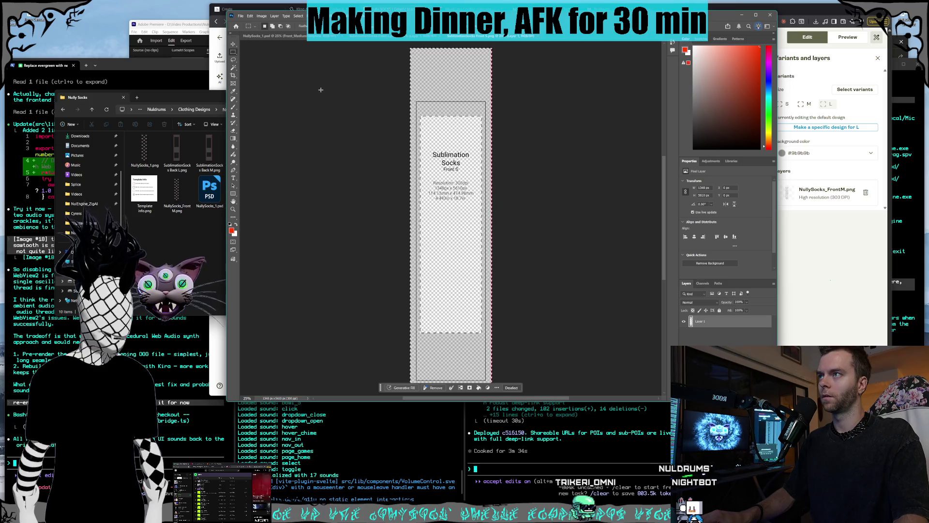
Step: Switch via the Front L tab back to the NullySocks_1 cat-pattern document
click(384, 38)
scroll(371, 89, down, 2)
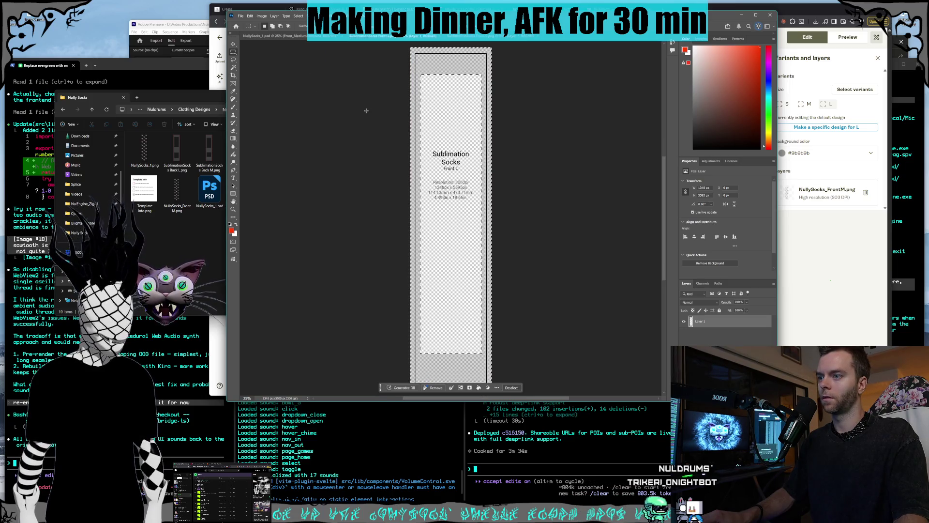
scroll(361, 109, up, 3)
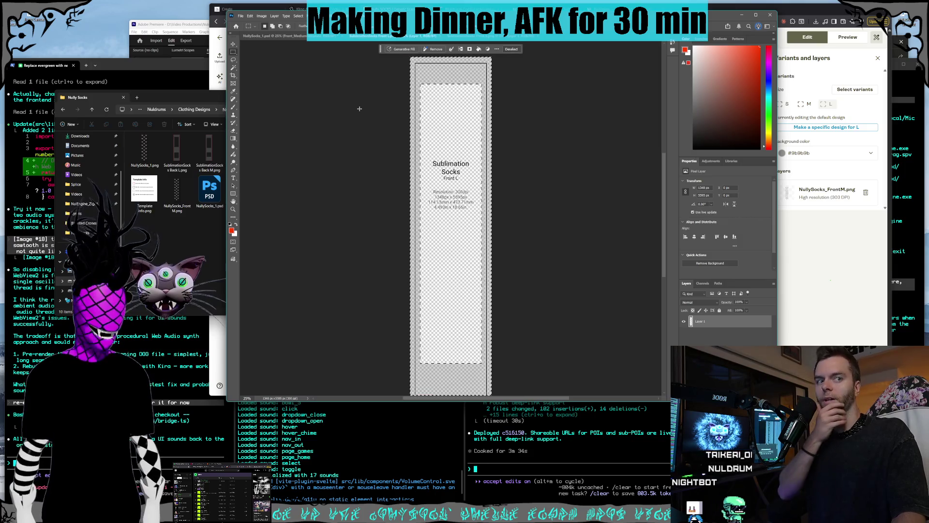
click(275, 38)
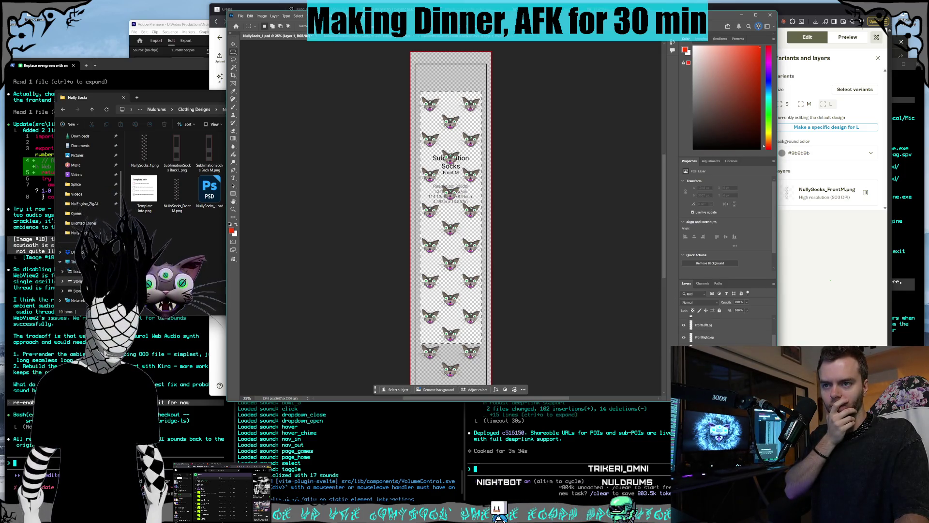
Step: Paste the Front S template over the cat pattern and stretch it to line up with the sock
click(241, 16)
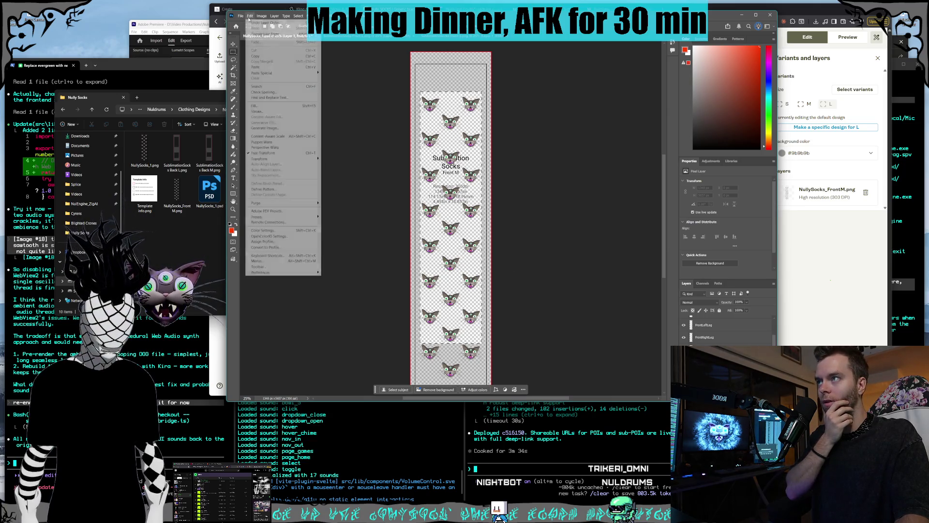
click(256, 60)
key(v)
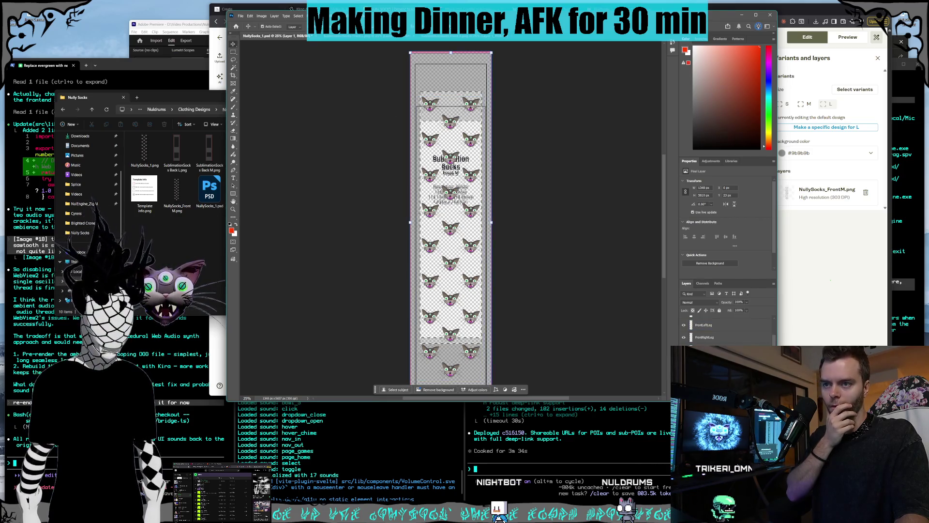
key(Return)
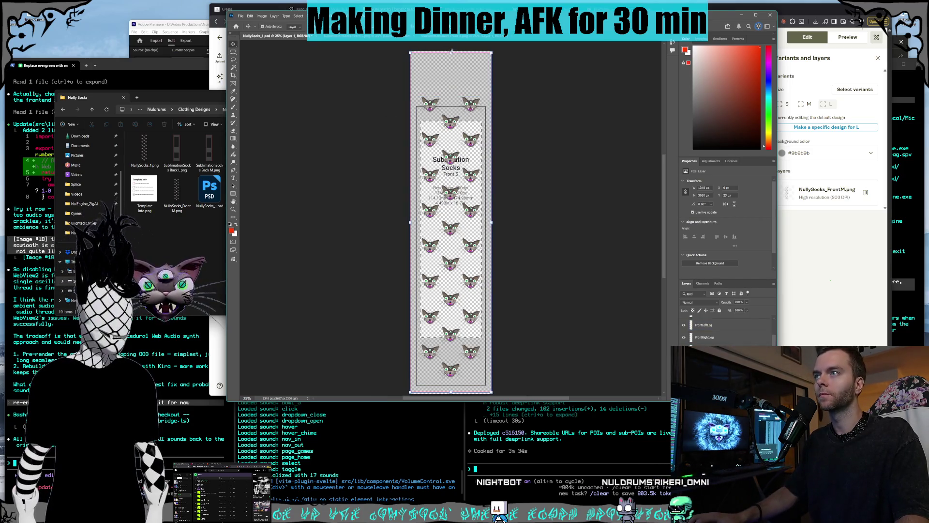
drag(452, 50, 453, 48)
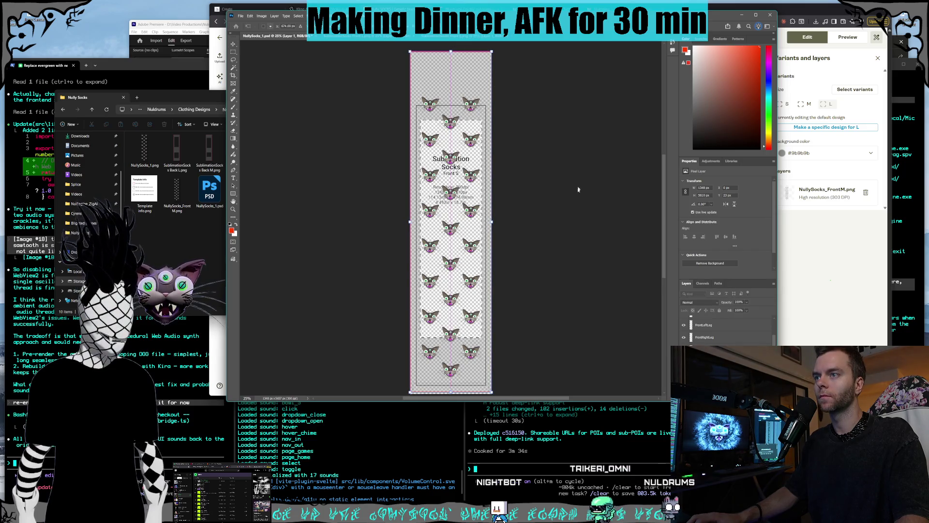
drag(450, 243, 450, 214)
drag(453, 364, 452, 366)
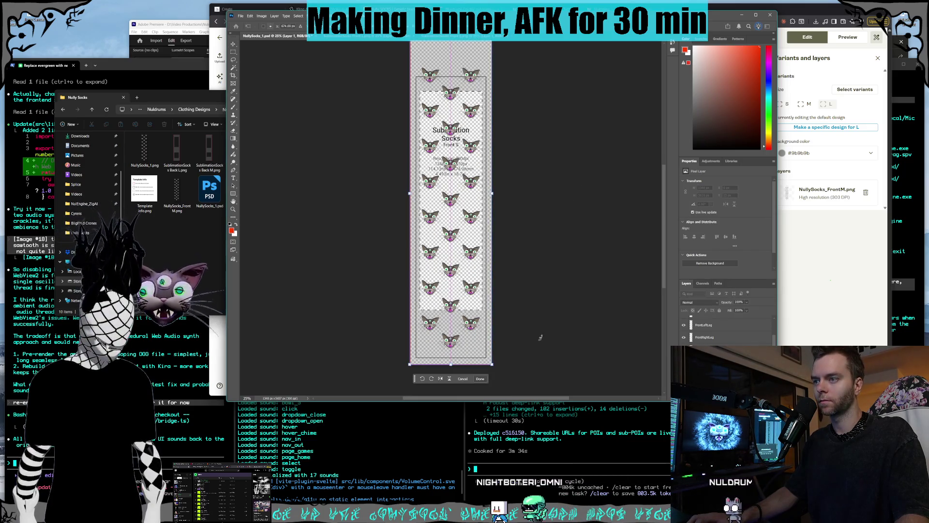
scroll(535, 319, up, 2)
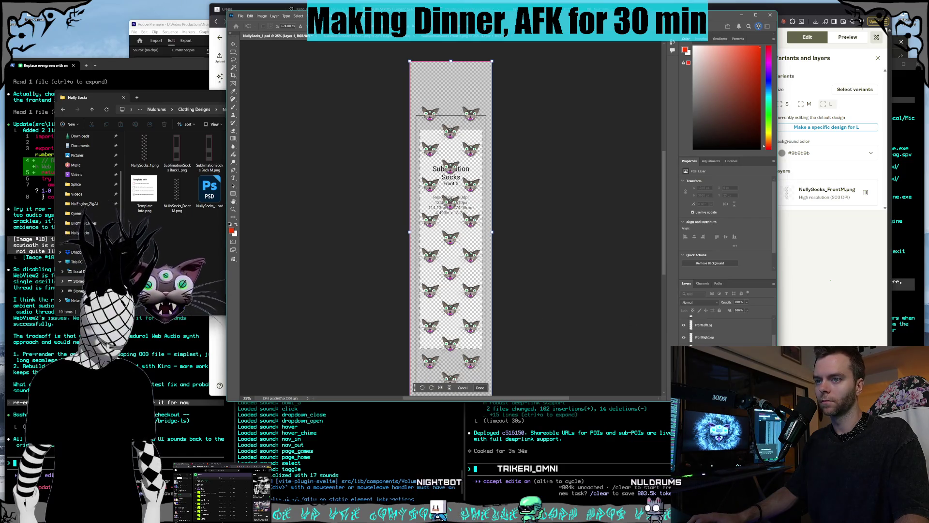
key(Return)
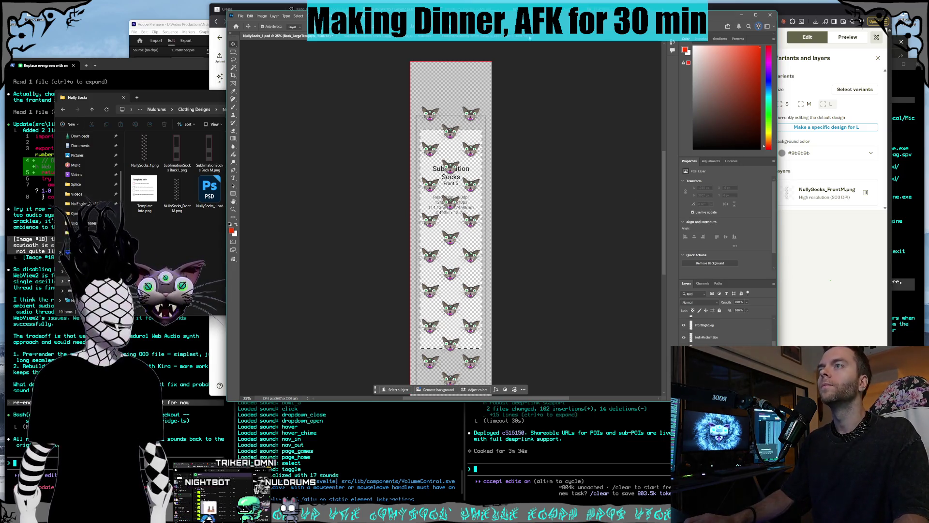
Step: Bring up the Open dialog with Ctrl+O
click(240, 15)
key(Escape)
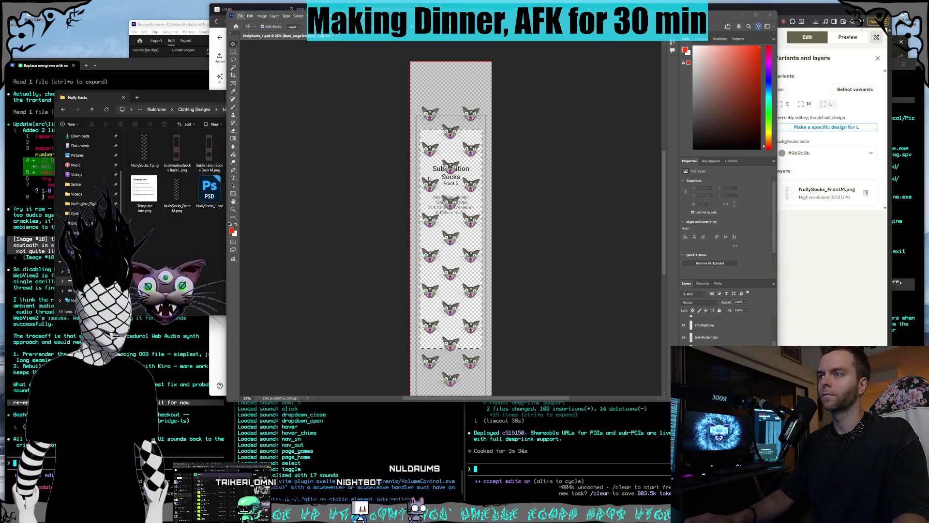
key(ctrl+o)
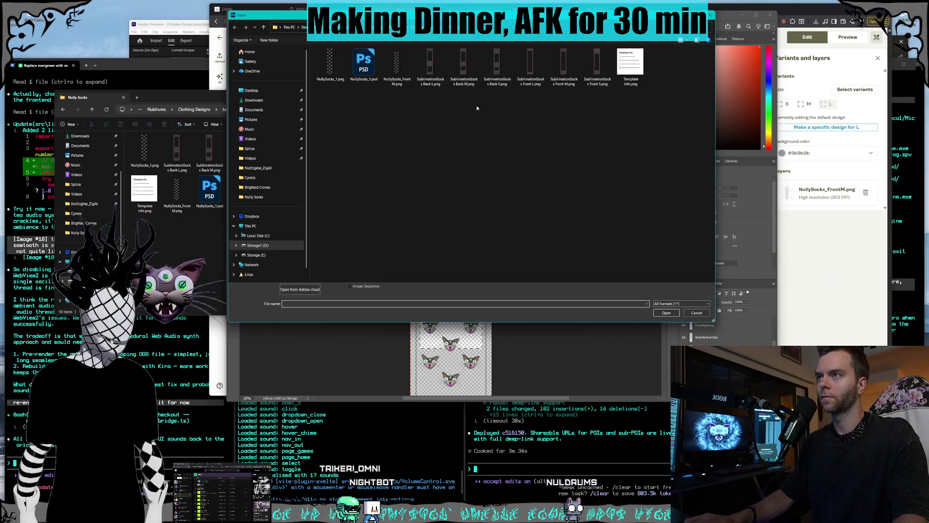
Step: Open SublimationSocks Back L, copy its whole canvas, and paste it into the cat-pattern document
double_click(431, 80)
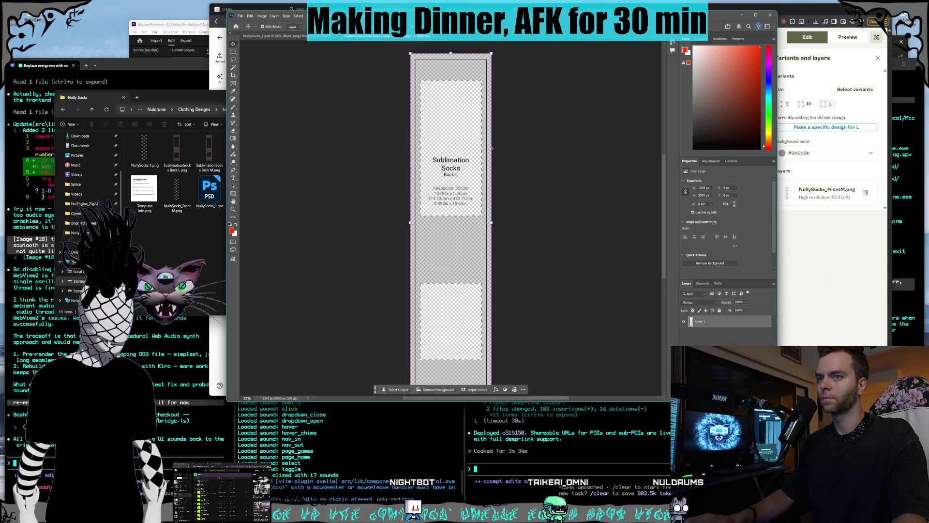
click(233, 51)
drag(399, 50, 503, 391)
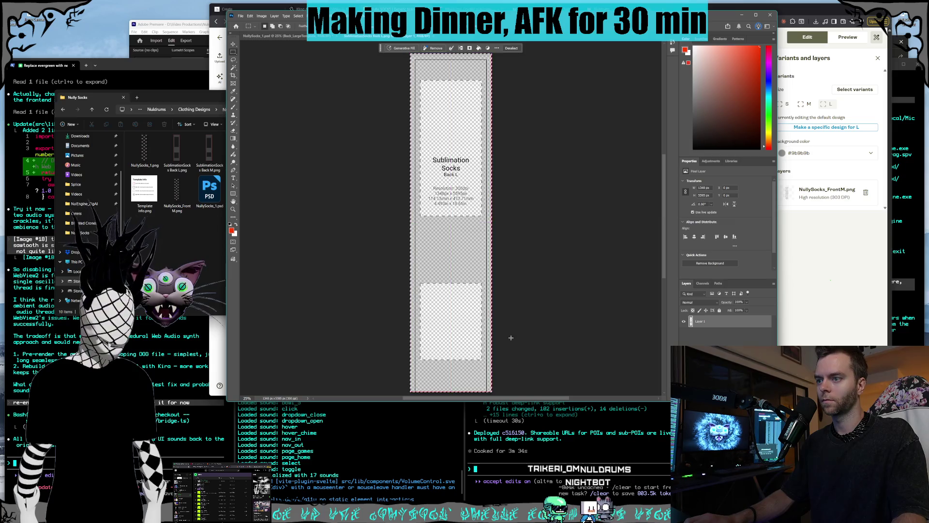
click(249, 16)
click(272, 62)
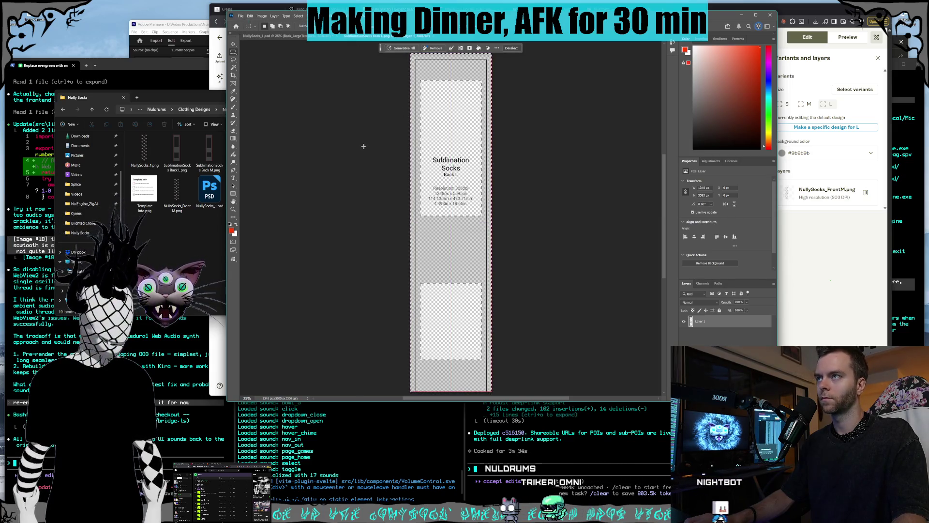
click(300, 37)
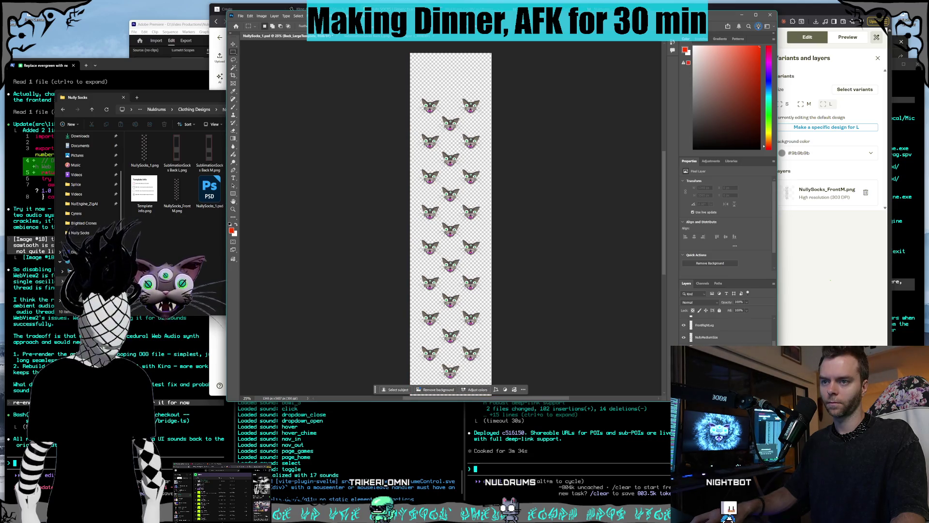
key(ctrl+v)
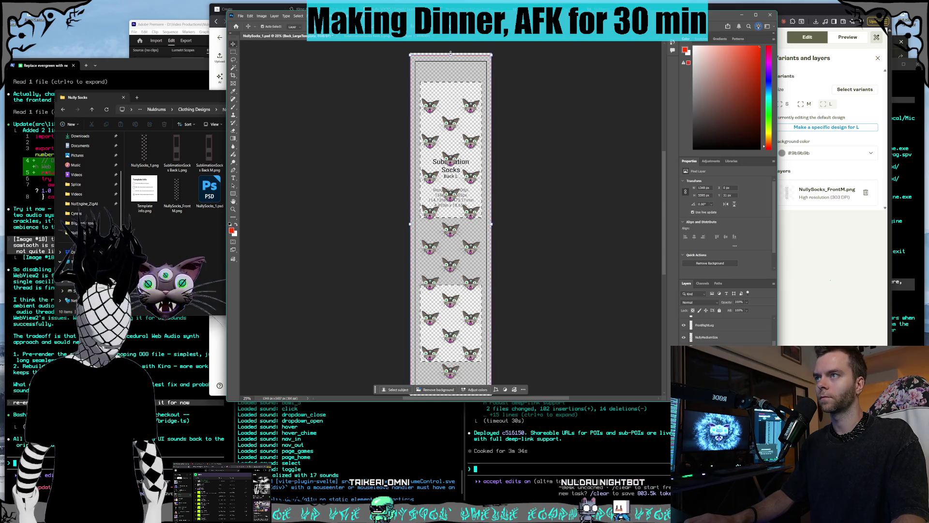
Step: Resize the pasted Back L template to fit the sock and confirm
key(v)
click(454, 51)
scroll(546, 229, down, 3)
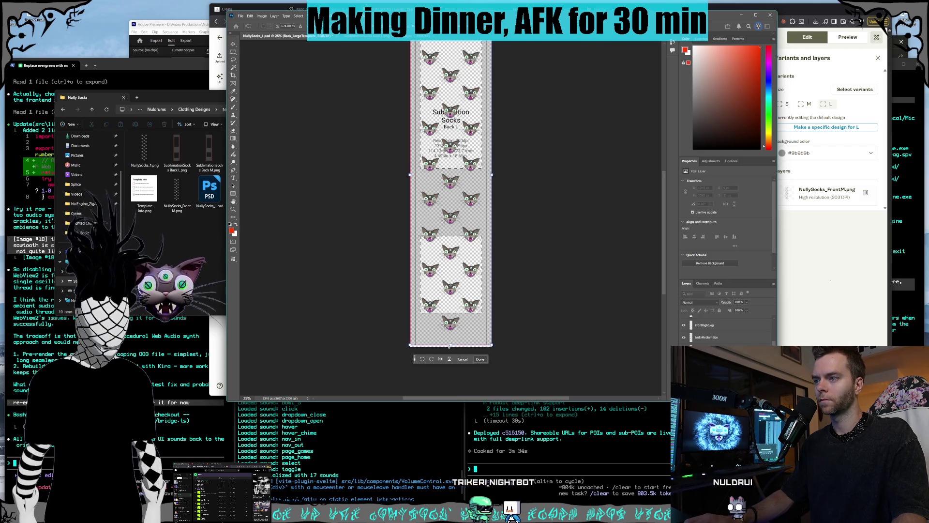
scroll(549, 307, up, 1)
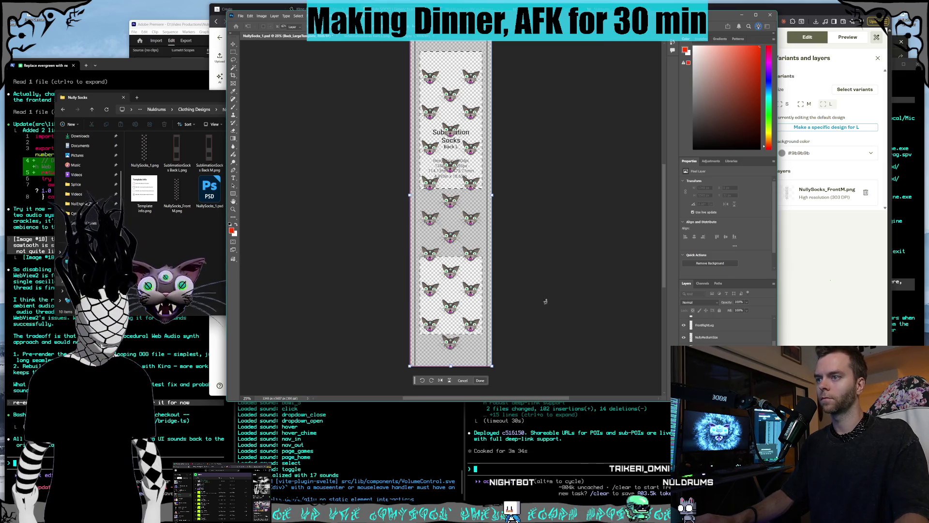
key(Return)
scroll(545, 229, up, 2)
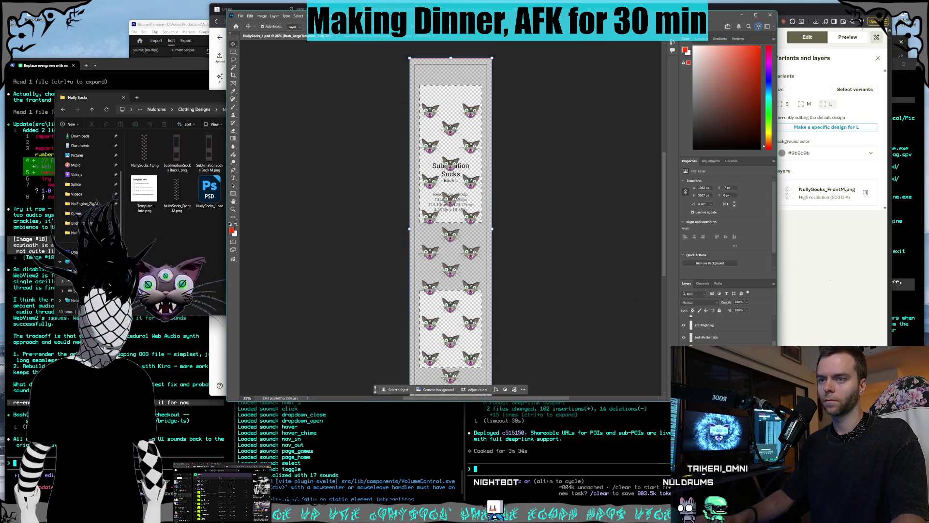
Step: Add a new layer, delete the NullyMediumSize layer, and bring the Kling AI page forward
key(ctrl+shift+alt+n)
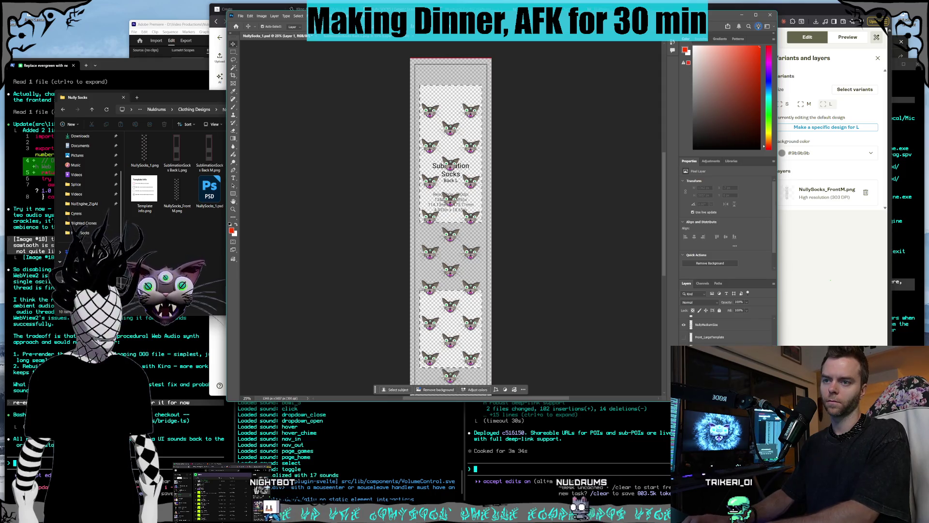
key(ctrl+z)
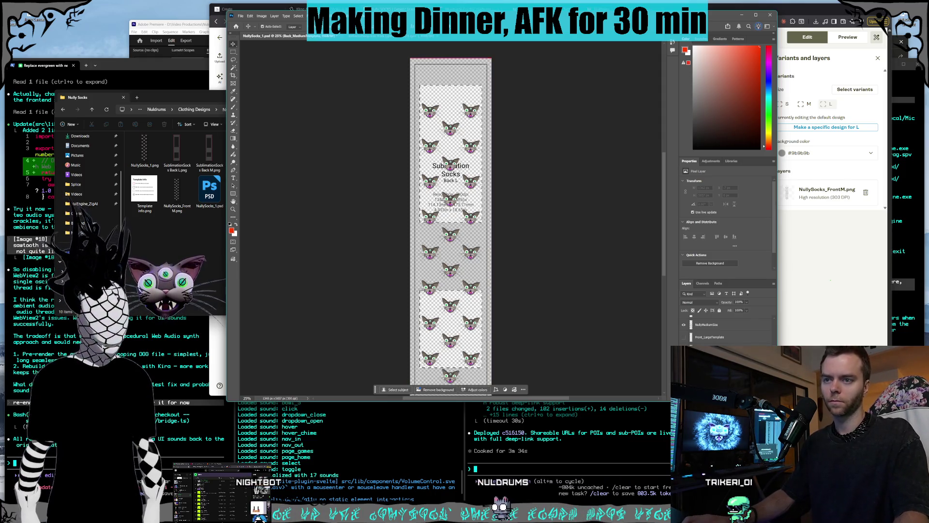
key(ctrl+z)
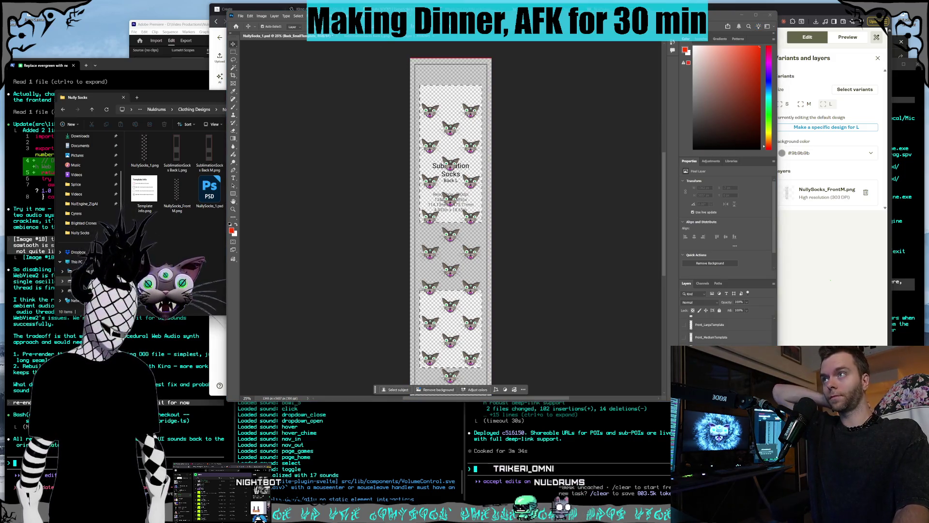
key(alt+Tab)
key(ctrl+Tab)
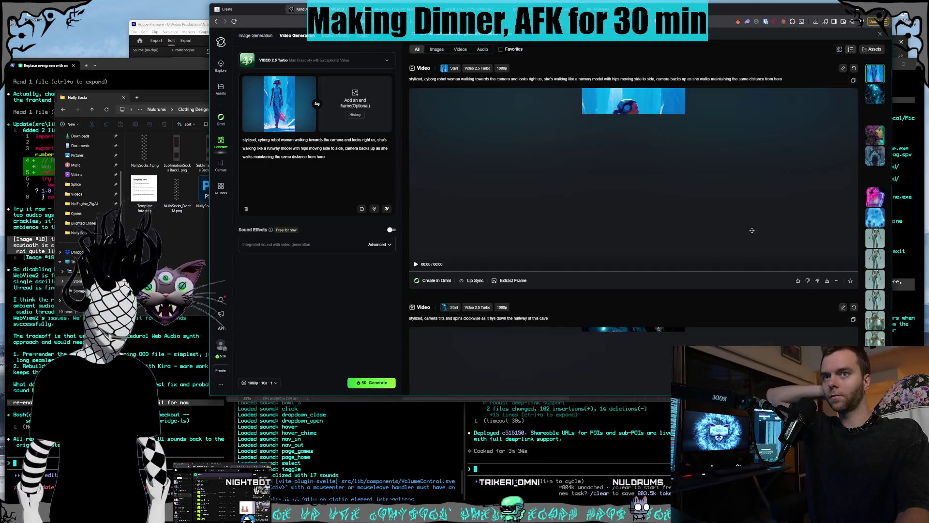
Step: Open the skull-cave cyborg video in detail view, then return to the feed
click(871, 222)
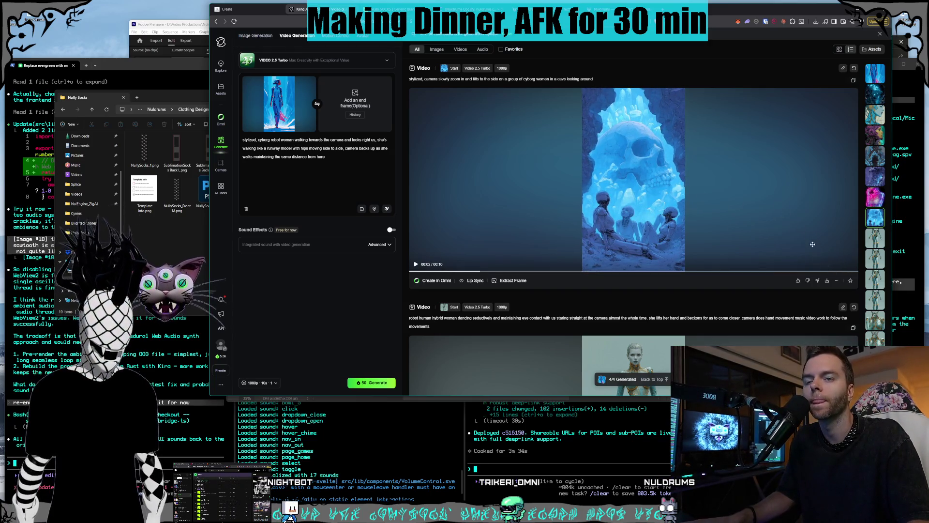
click(733, 208)
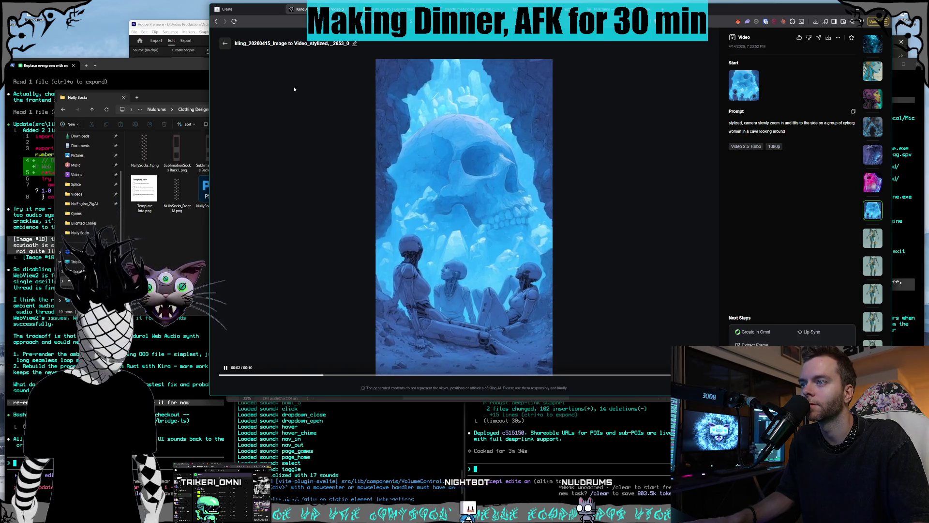
click(224, 44)
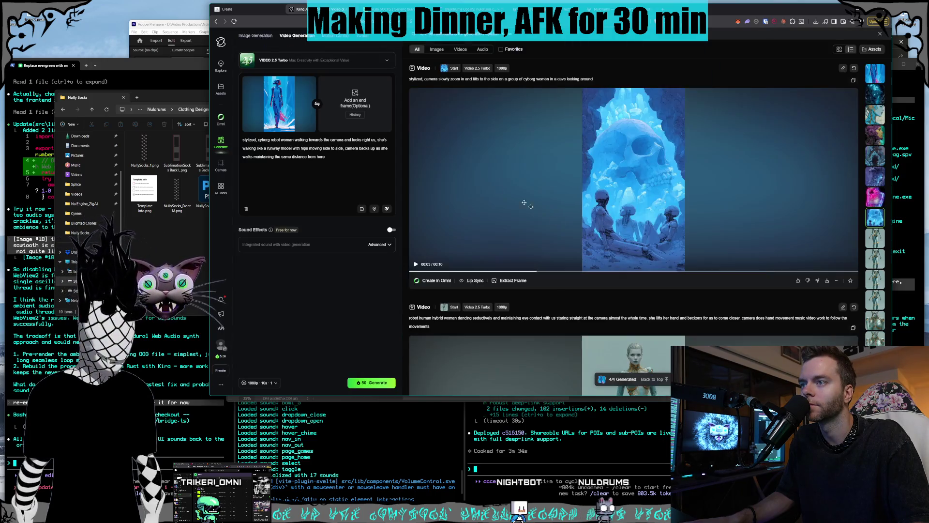
scroll(631, 227, up, 5)
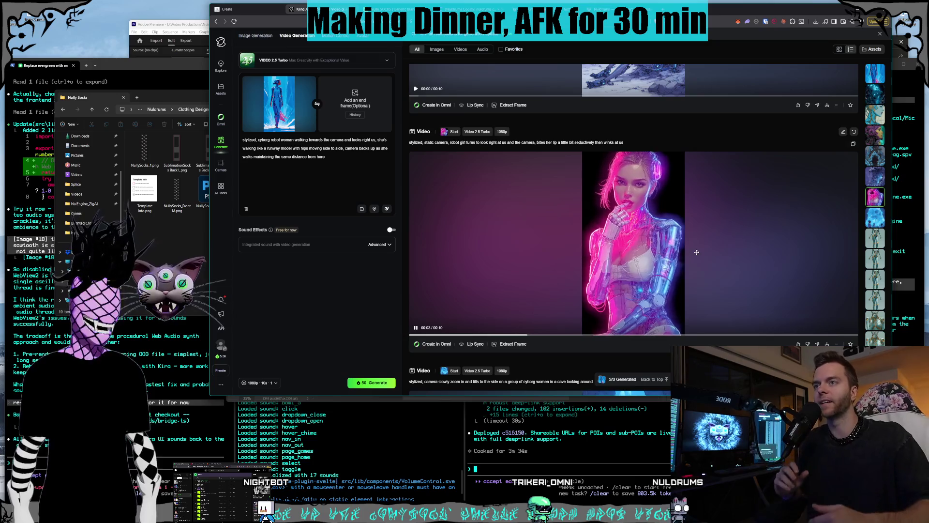
Step: View the pink robot video, then watch the skull-cave video full size and close it
click(754, 286)
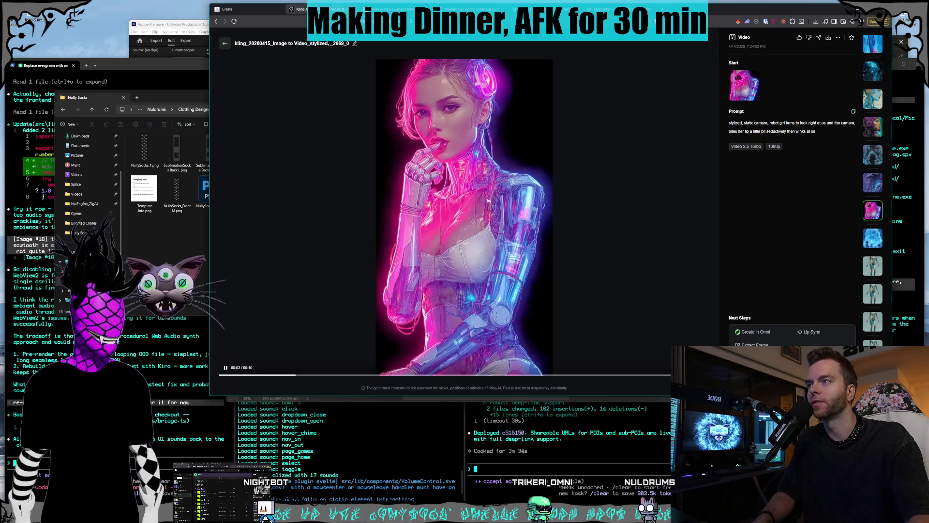
click(225, 45)
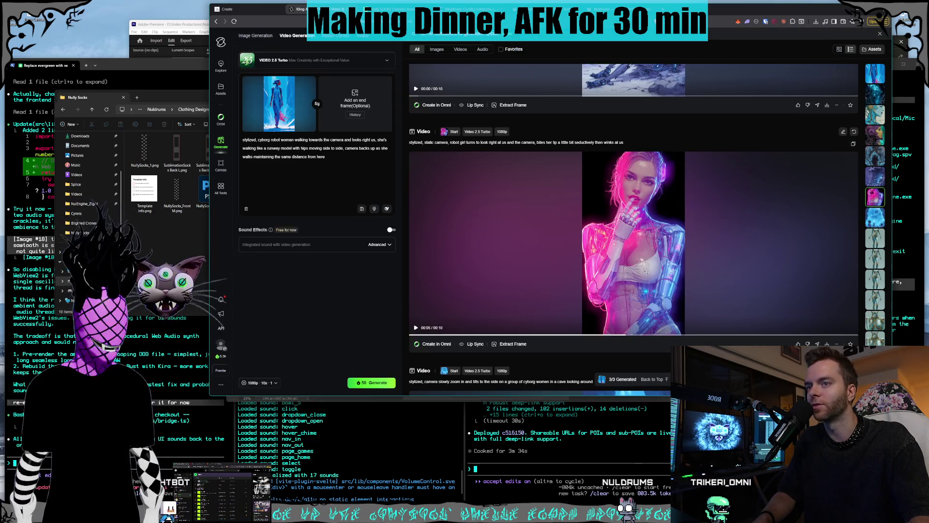
scroll(597, 272, up, 5)
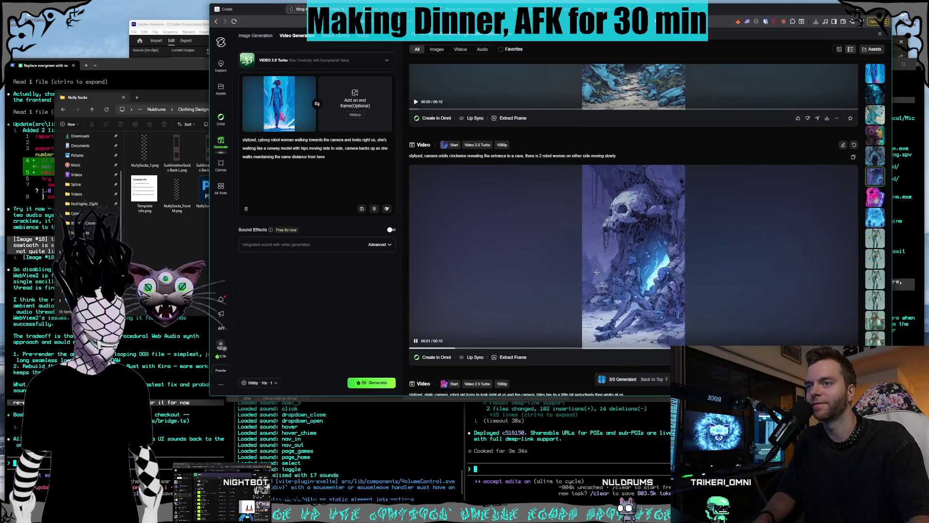
click(595, 272)
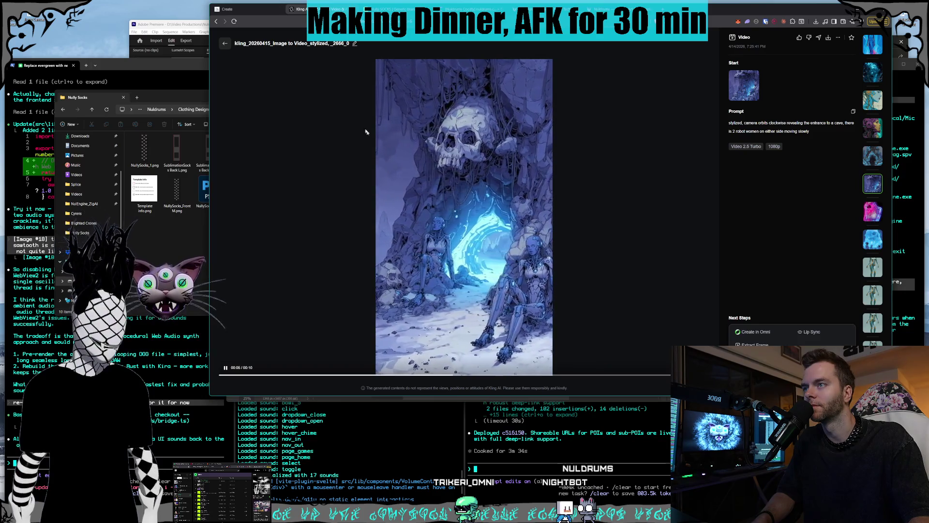
key(Escape)
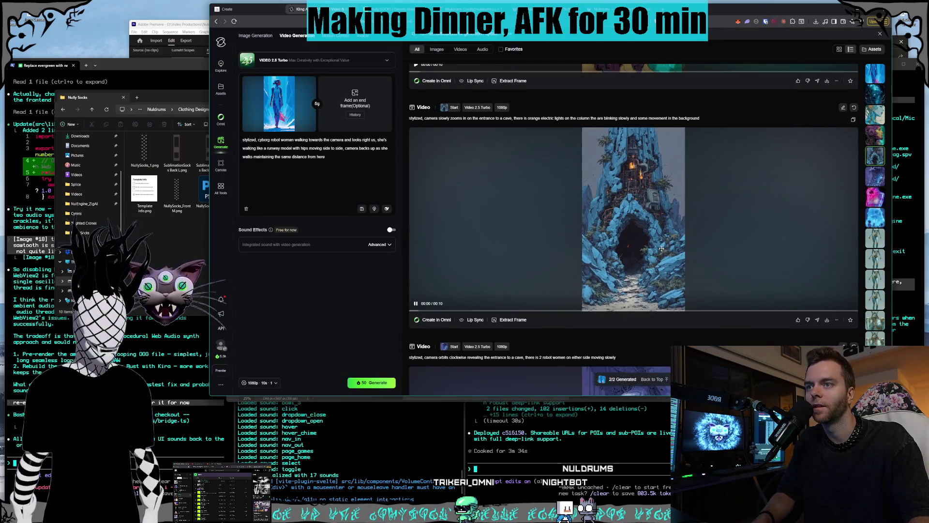
click(662, 248)
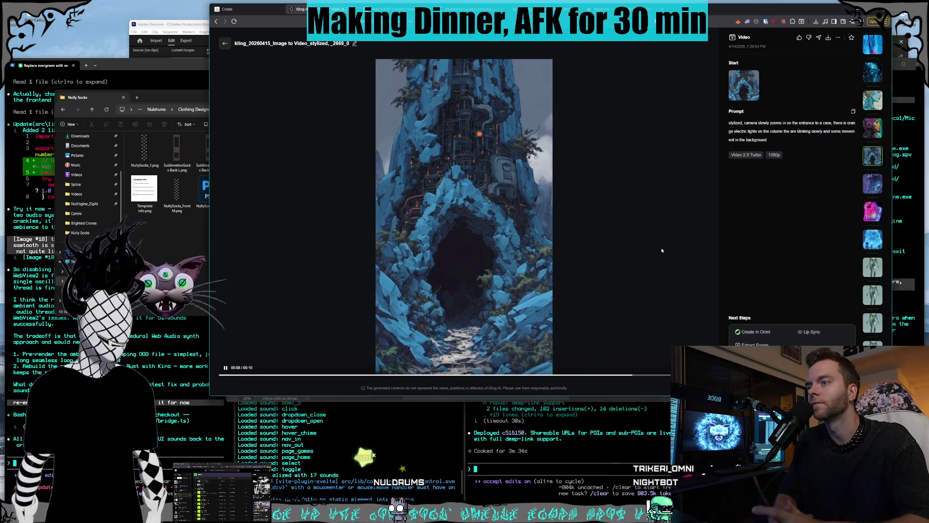
click(225, 44)
scroll(629, 242, up, 5)
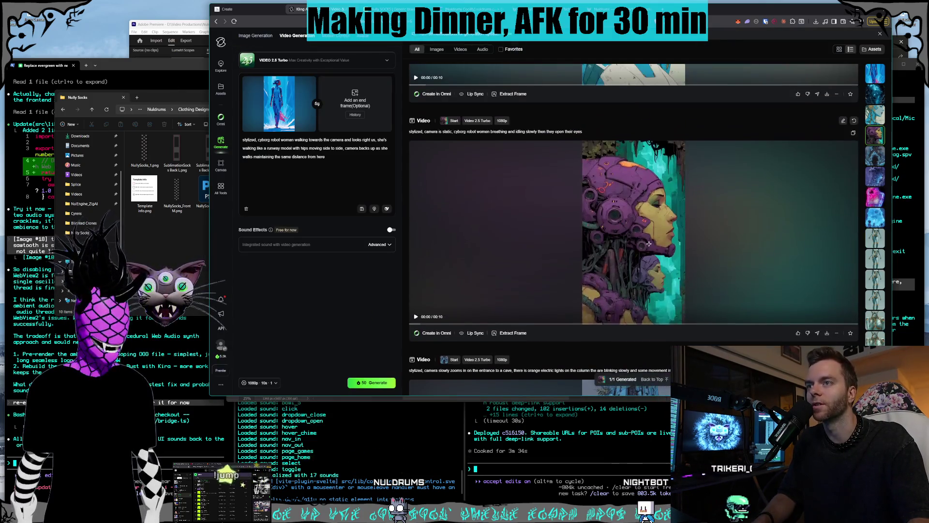
click(666, 273)
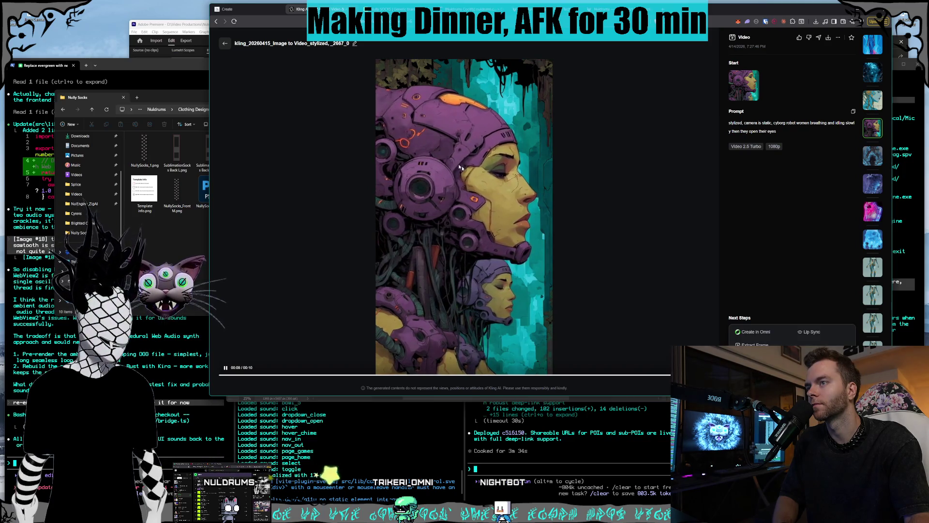
click(225, 44)
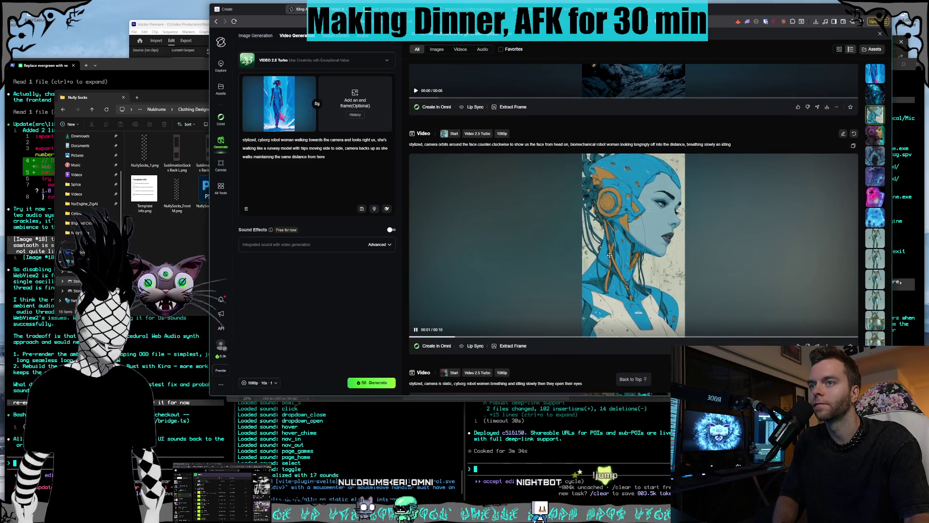
click(610, 255)
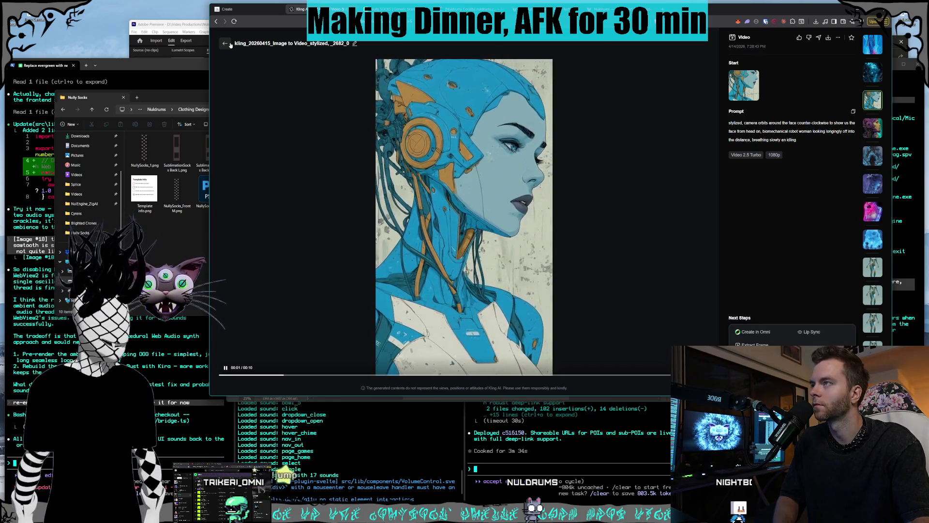
key(Escape)
scroll(593, 245, up, 4)
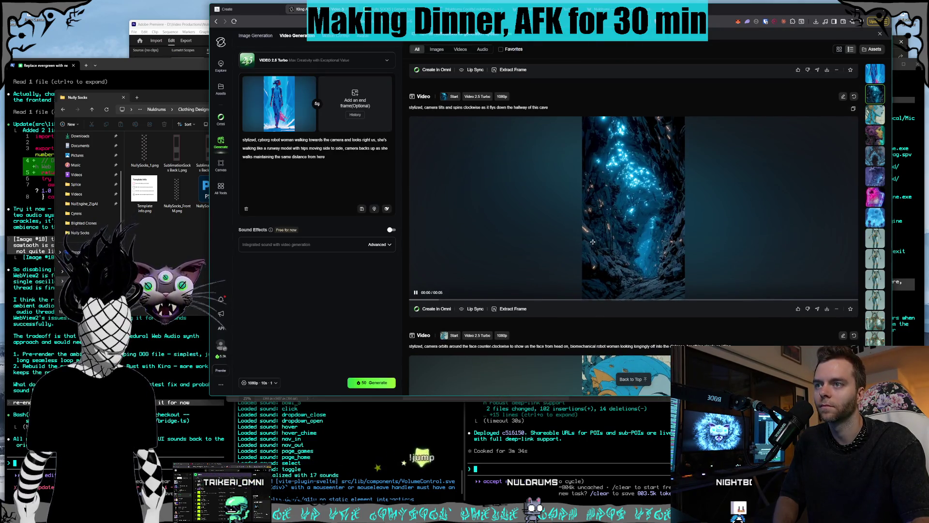
click(593, 242)
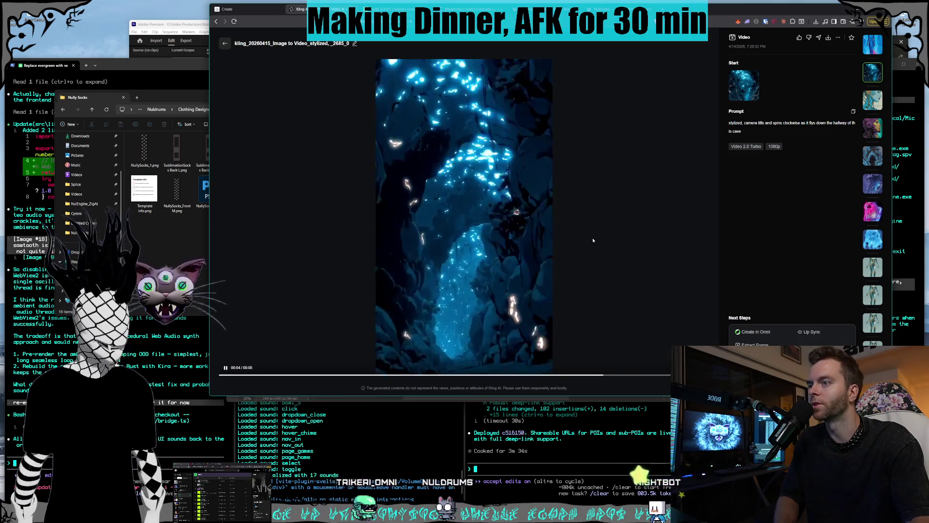
click(222, 43)
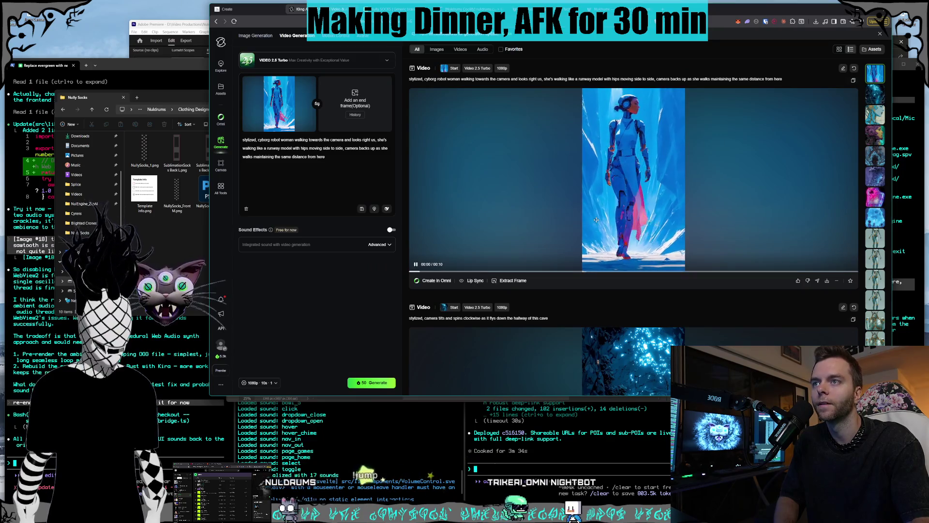
click(596, 220)
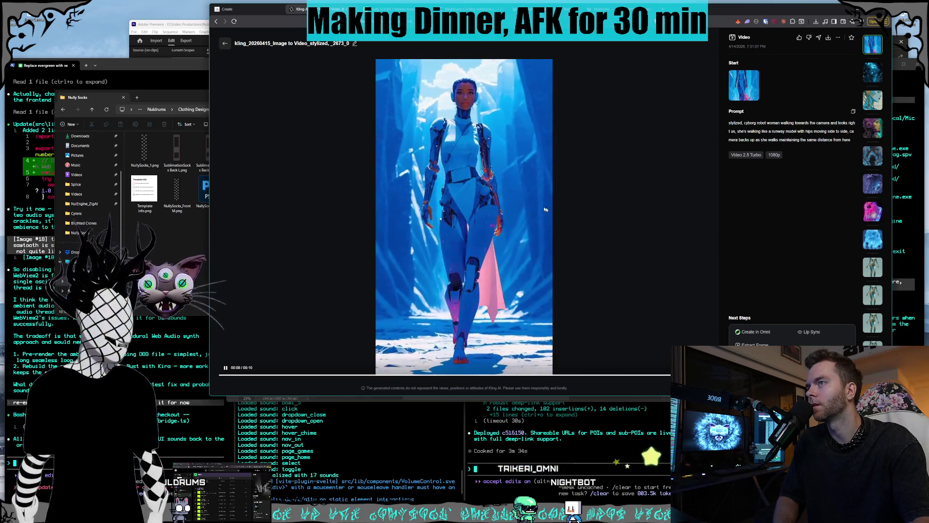
click(290, 78)
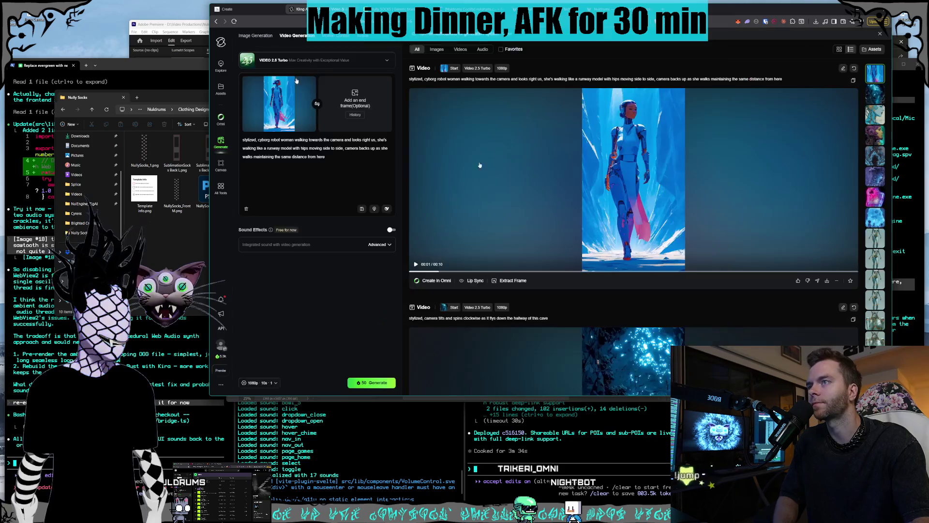
scroll(654, 254, down, 10)
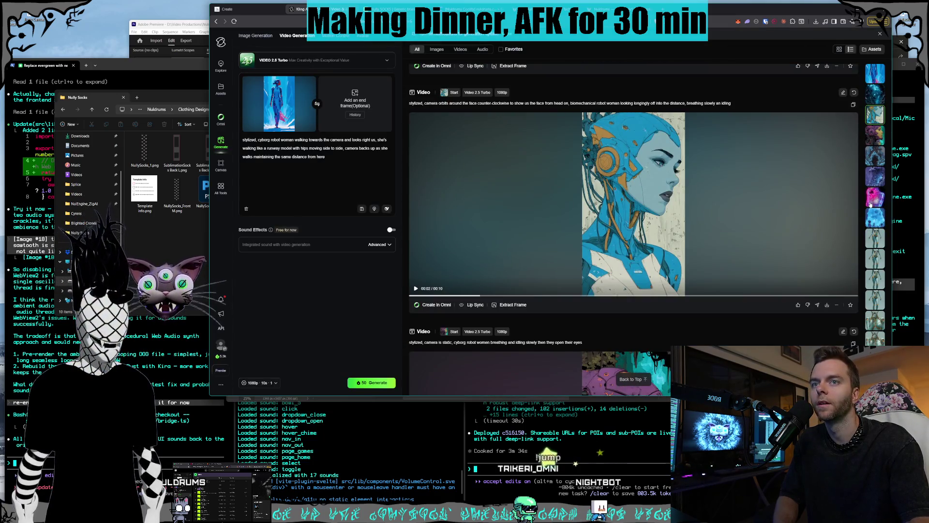
click(872, 204)
click(664, 245)
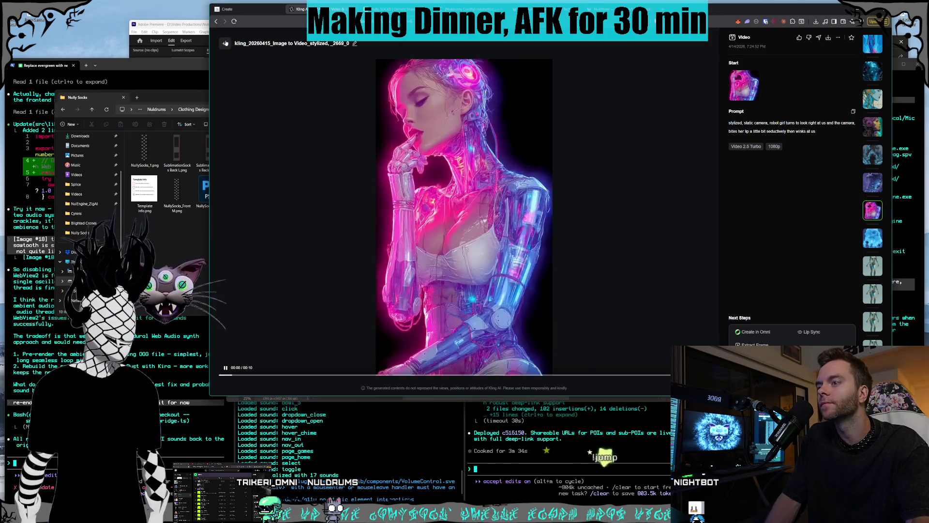
click(225, 43)
scroll(664, 249, down, 5)
scroll(663, 249, down, 3)
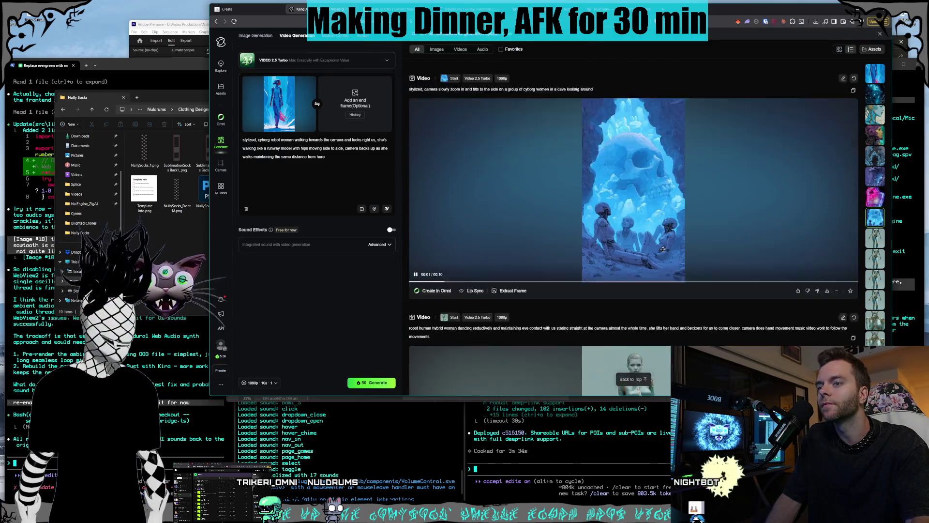
scroll(661, 261, up, 5)
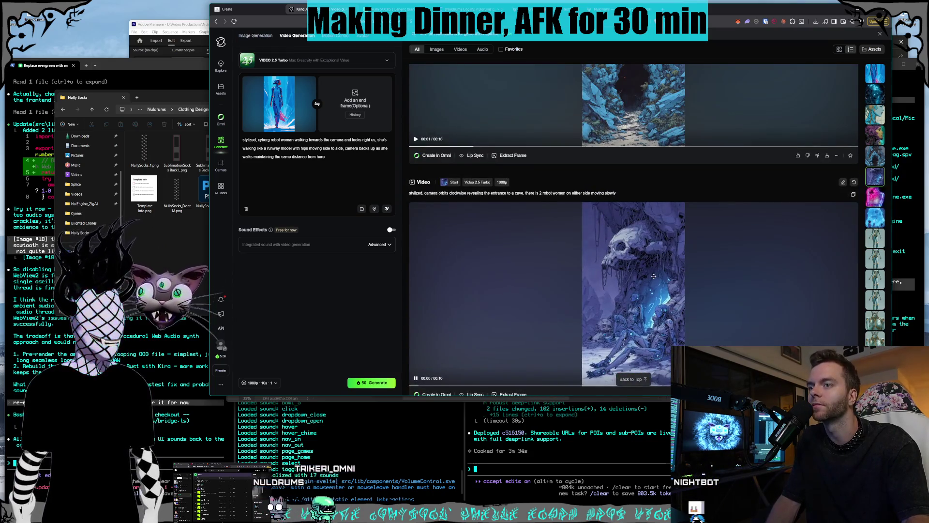
scroll(619, 226, up, 4)
scroll(625, 242, up, 6)
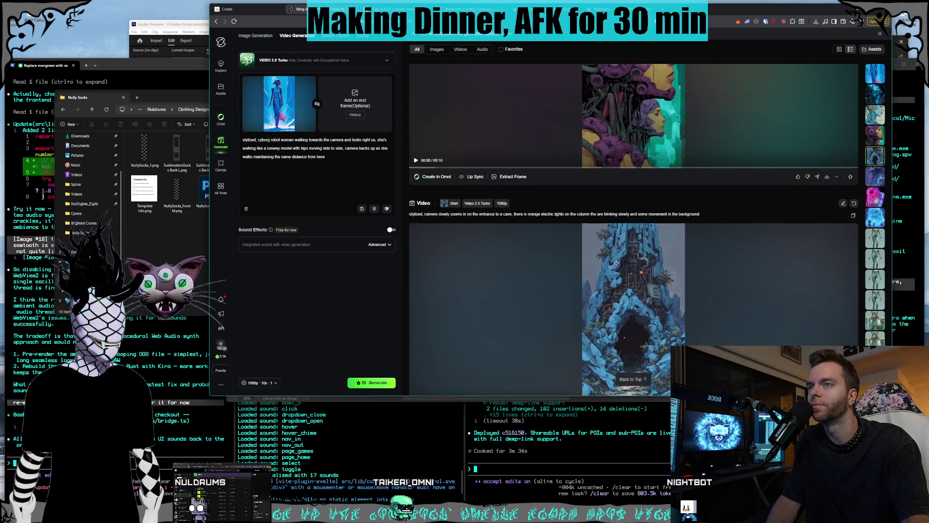
click(622, 260)
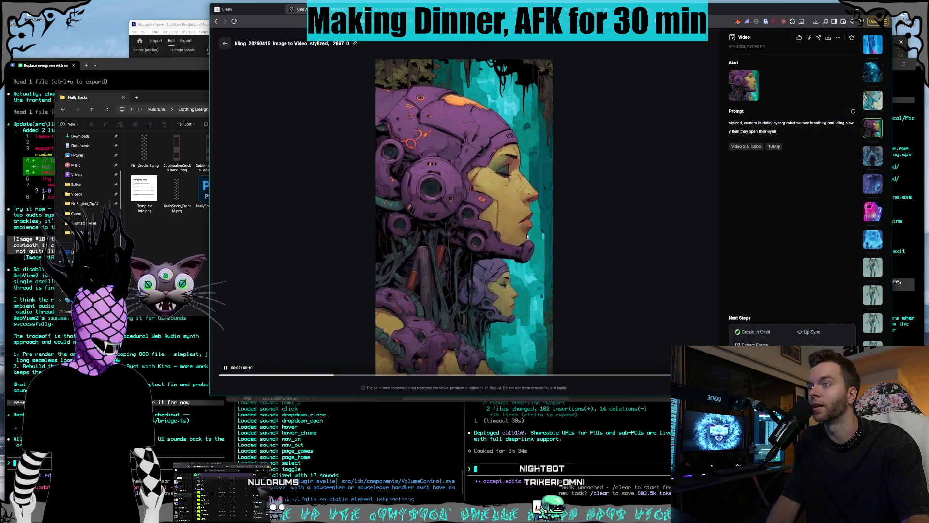
click(224, 46)
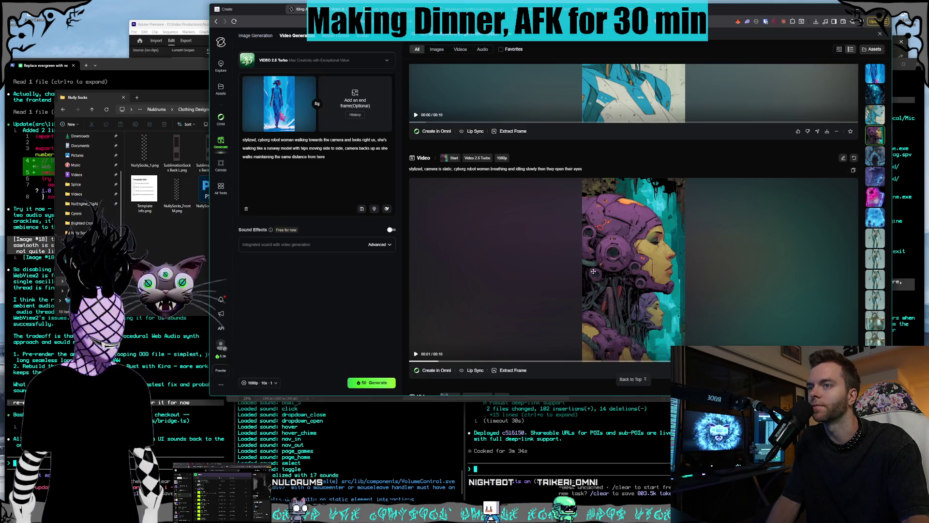
scroll(589, 261, up, 5)
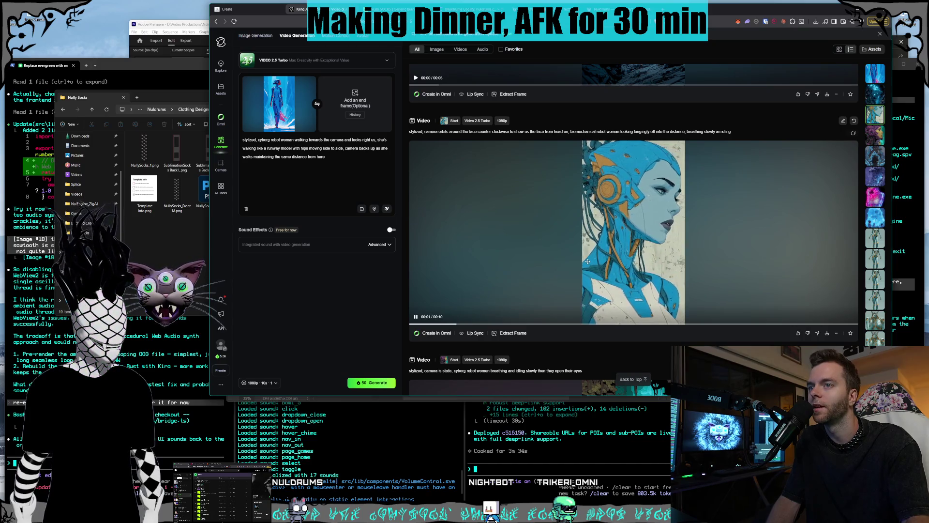
click(588, 262)
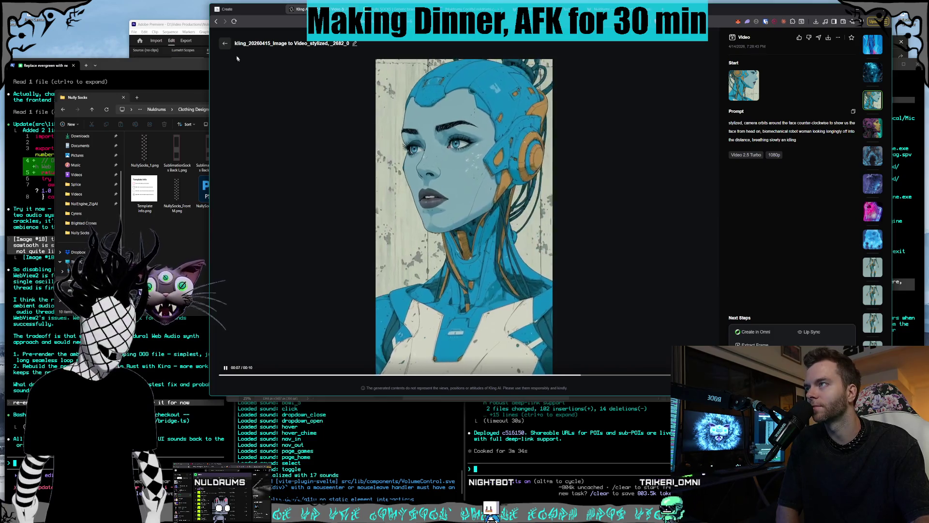
key(Escape)
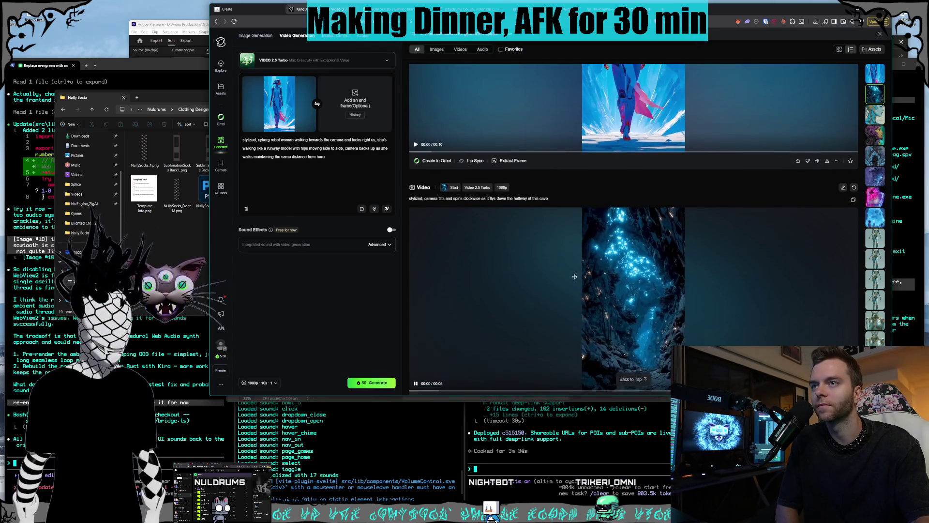
scroll(578, 280, up, 2)
click(533, 218)
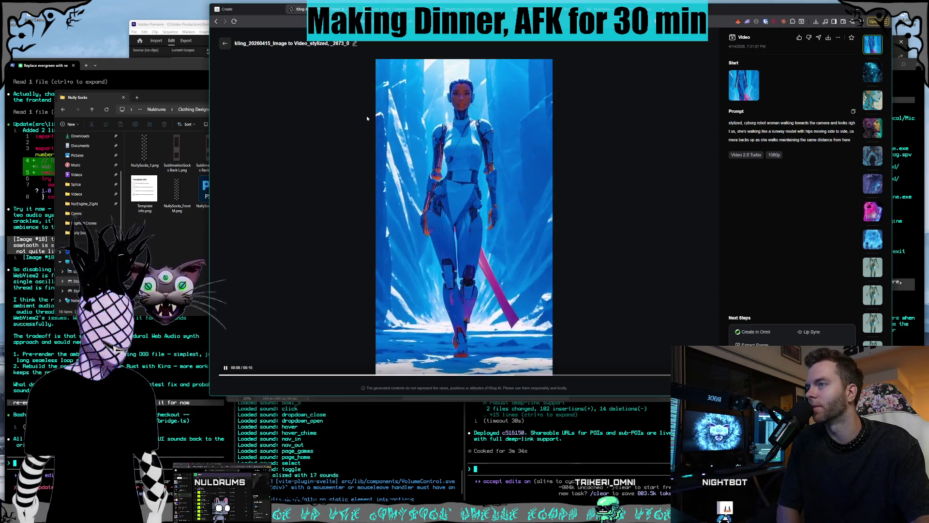
click(224, 44)
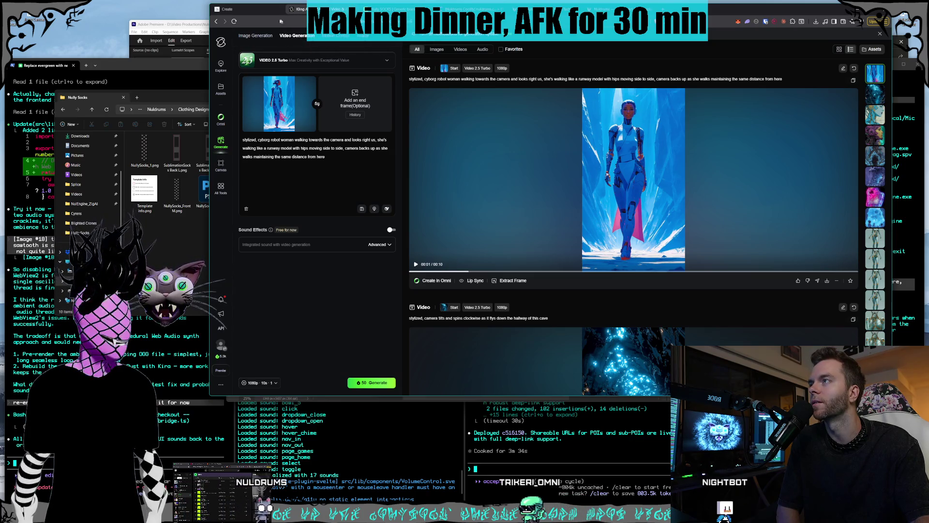
click(474, 10)
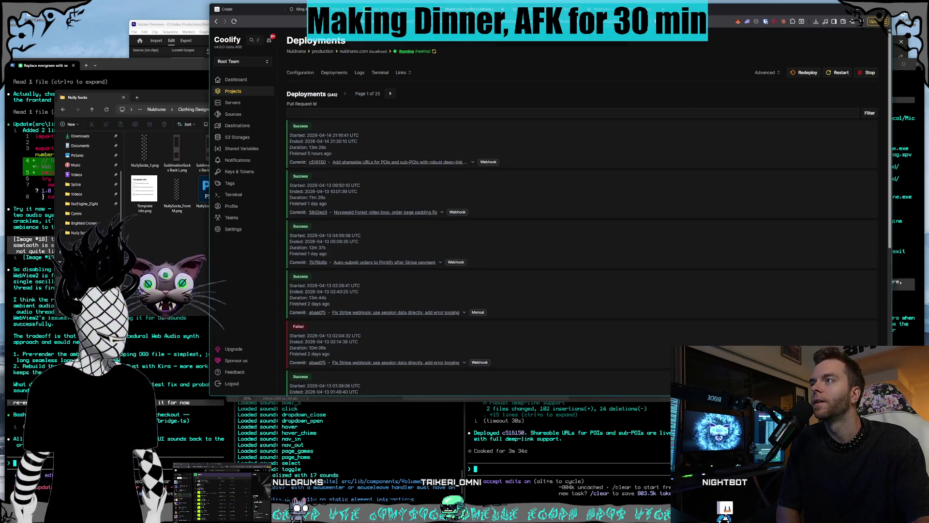
Step: Cycle through the Coolify and Nuldrums tabs, close DevTools, and return to Windows Terminal
key(ctrl+Tab)
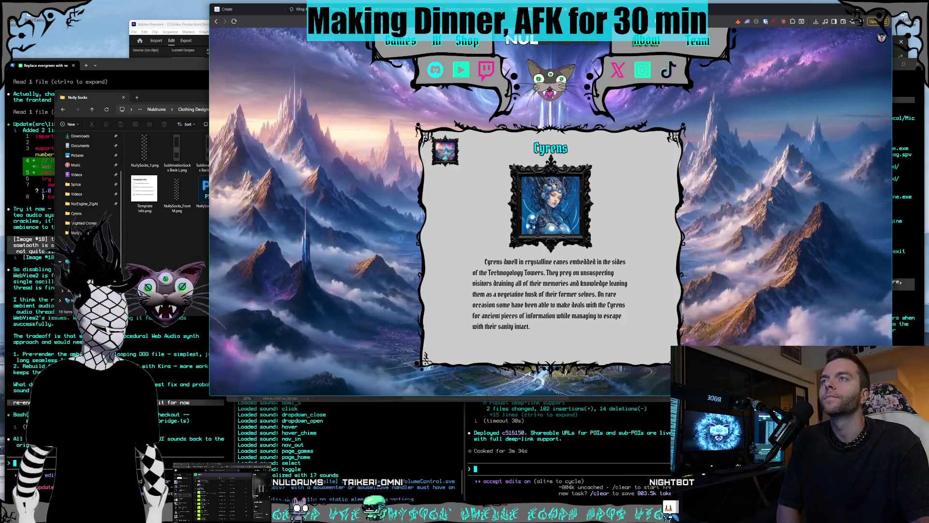
key(ctrl+Tab)
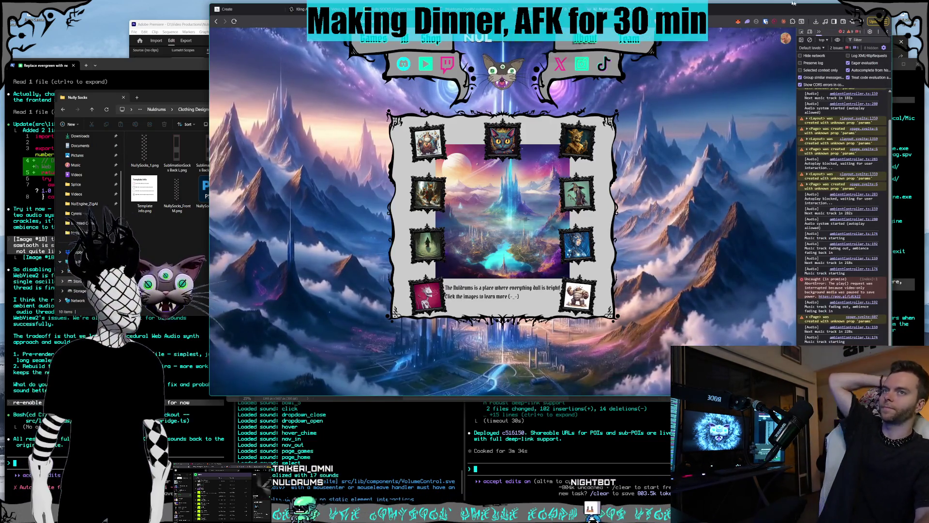
key(F12)
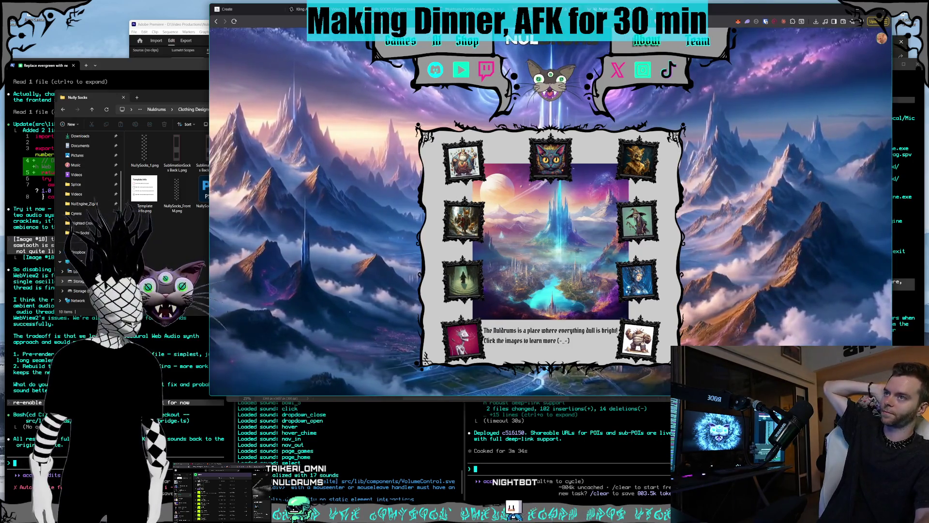
key(ctrl+Tab)
key(ctrl+Tab)
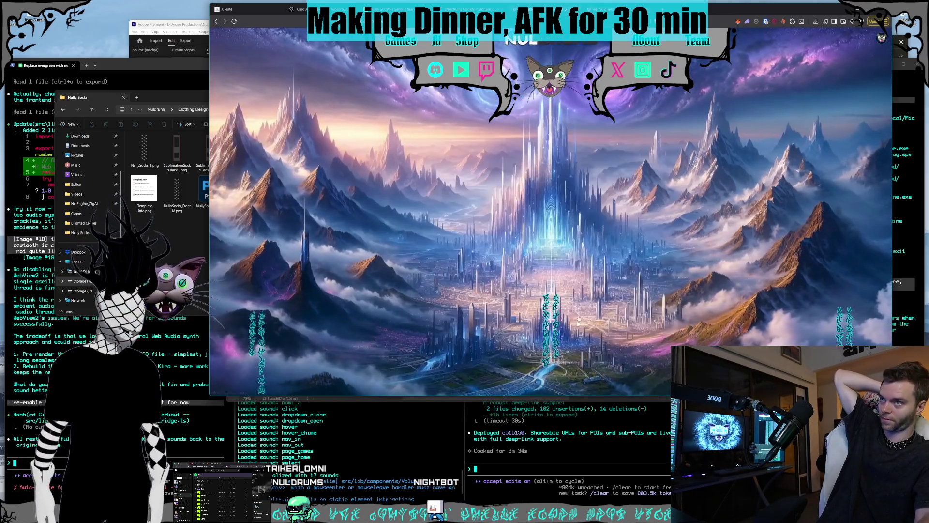
click(611, 448)
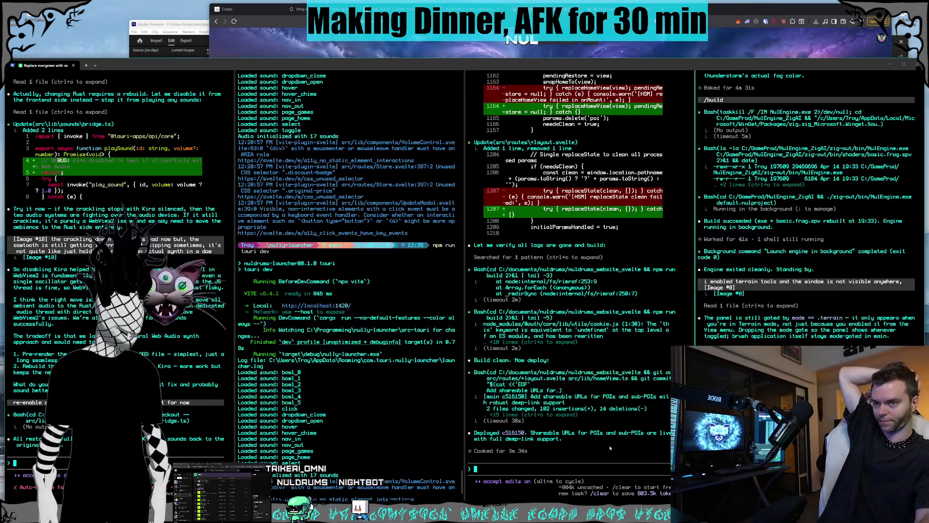